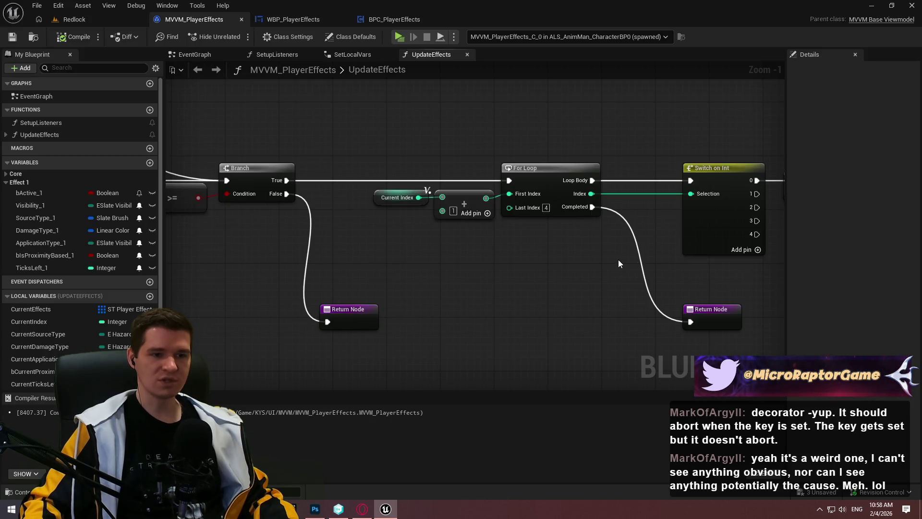
- Check the Current Index variable's default value, then compile the MVVM_PlayerEffects viewmodel
mouse_move(584, 261)
mouse_down()
mouse_move(552, 290)
mouse_move(554, 251)
mouse_up()
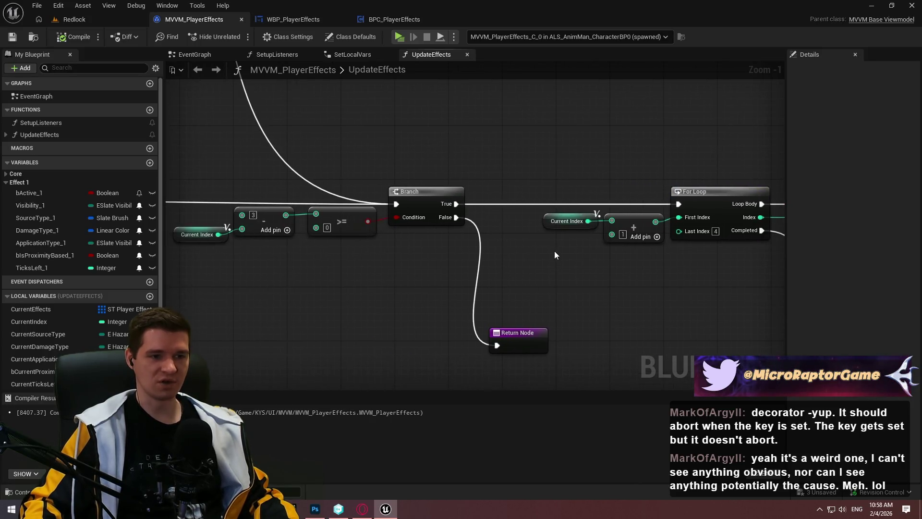
click(558, 223)
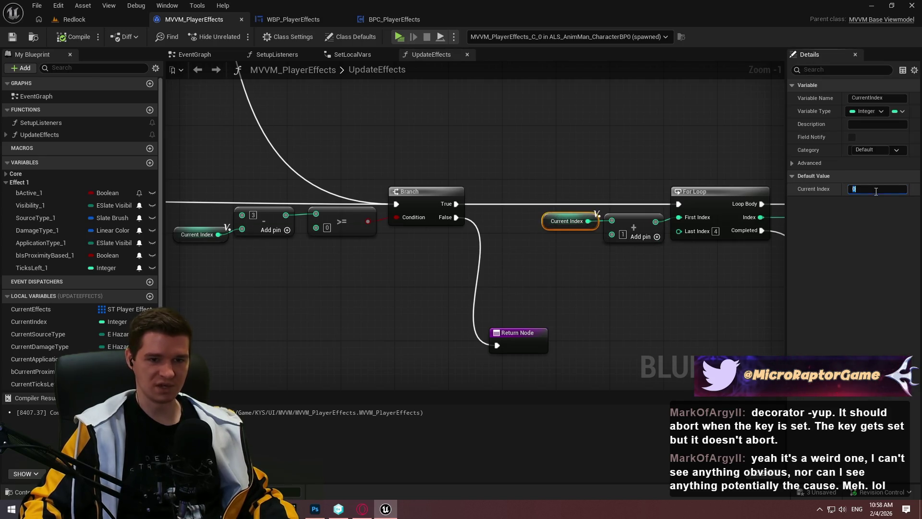
click(655, 283)
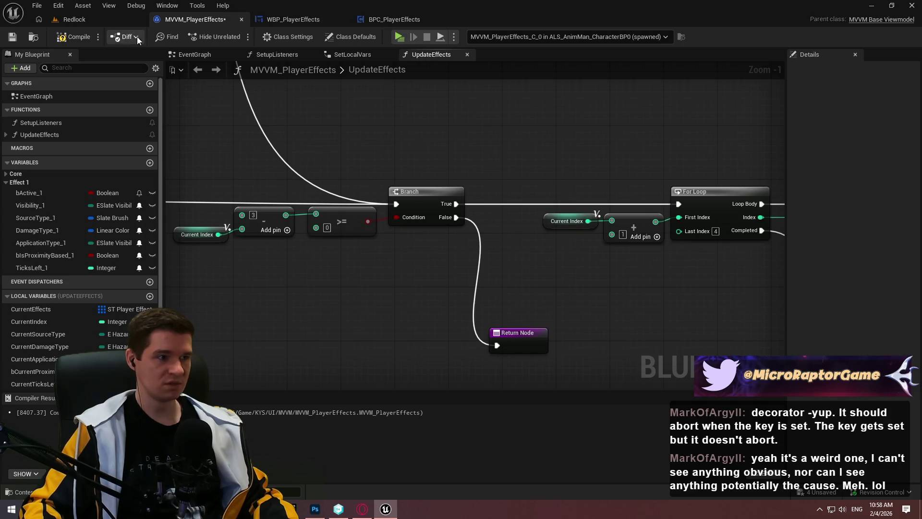
click(73, 36)
click(12, 36)
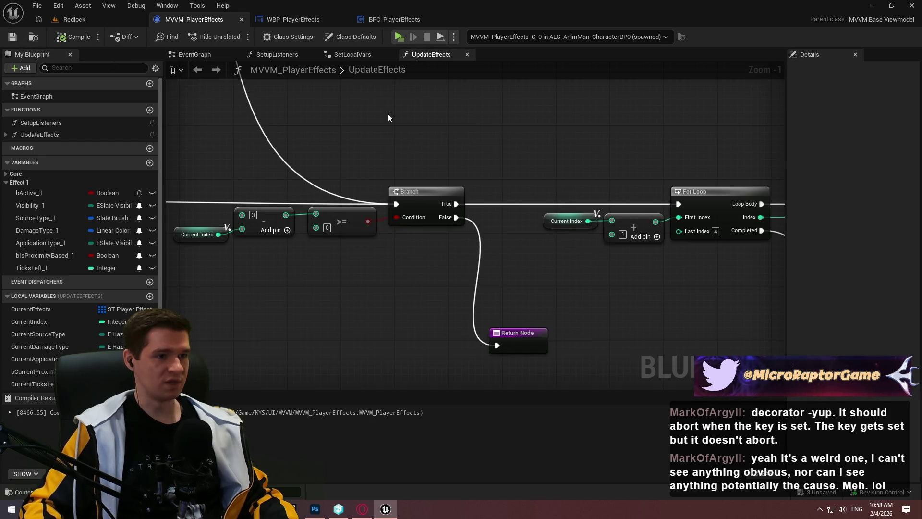
- Review the Switch on Int and SET nodes in both loops, then launch a play session
mouse_move(408, 96)
mouse_down()
mouse_move(318, 49)
mouse_move(261, 53)
mouse_up()
mouse_move(865, 303)
mouse_down()
mouse_move(635, 425)
mouse_move(630, 340)
mouse_up()
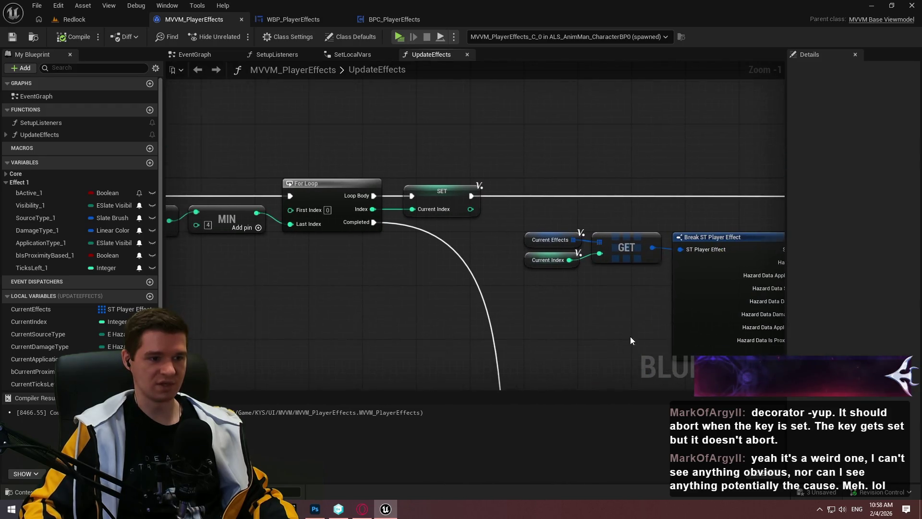
click(412, 195)
mouse_move(412, 195)
mouse_down()
mouse_move(485, 288)
mouse_move(490, 163)
mouse_move(462, 111)
mouse_up()
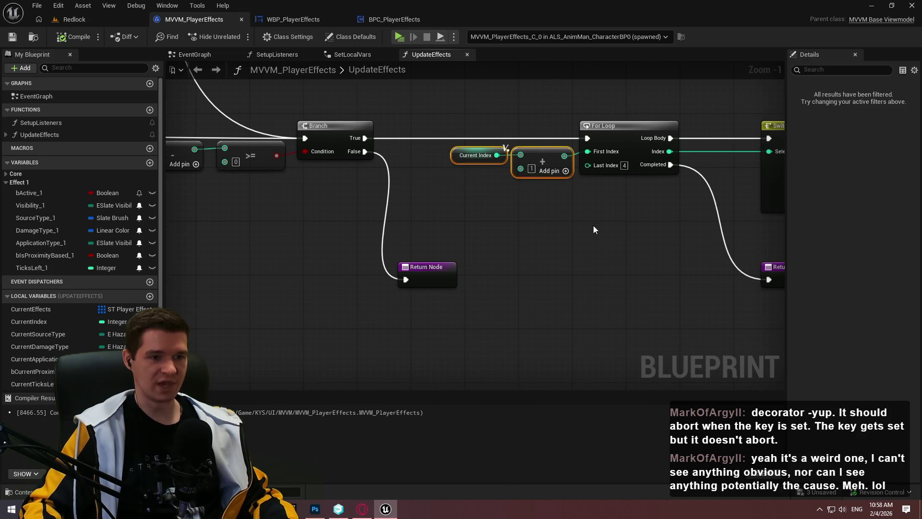
mouse_move(592, 226)
mouse_down()
mouse_move(473, 243)
mouse_move(508, 191)
mouse_move(315, 200)
mouse_up()
click(60, 37)
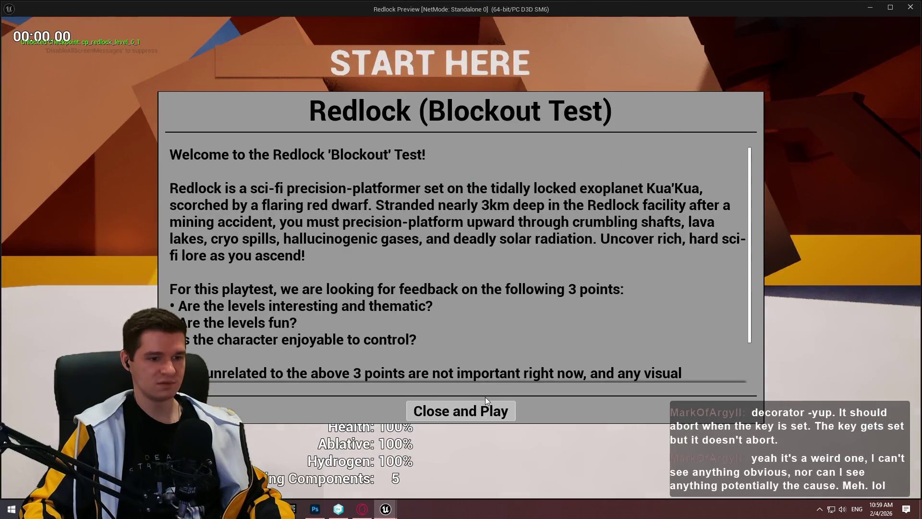
click(483, 407)
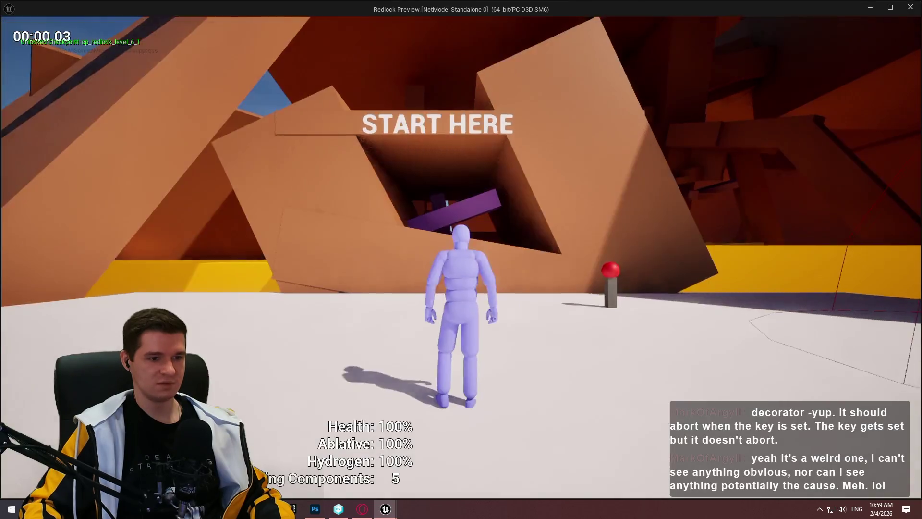
key(w)
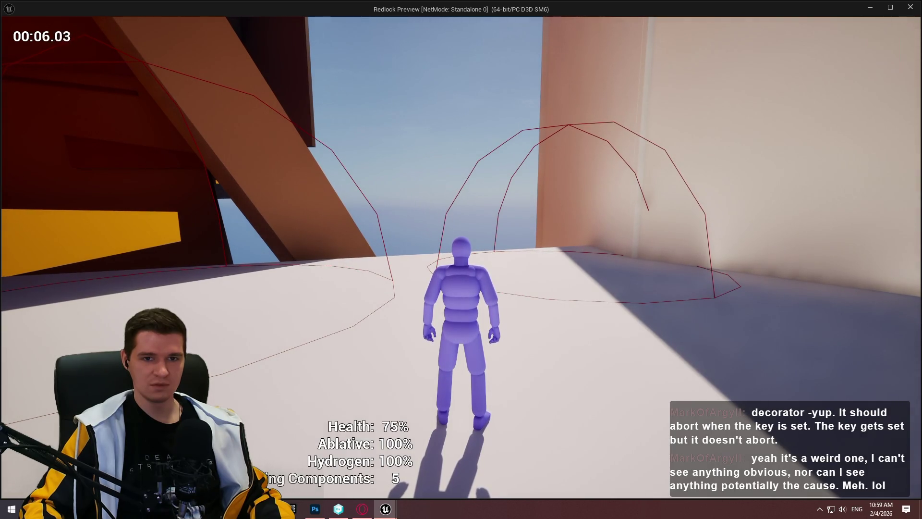
key(w)
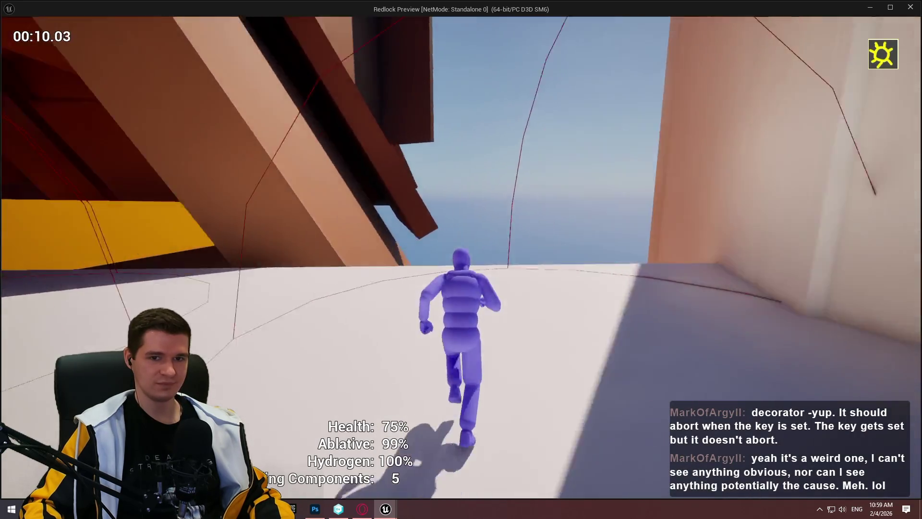
key(w)
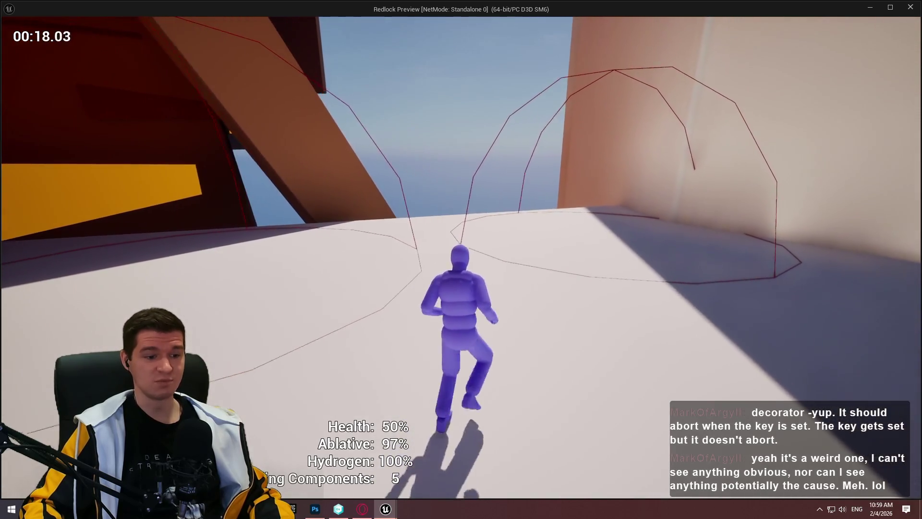
key(Escape)
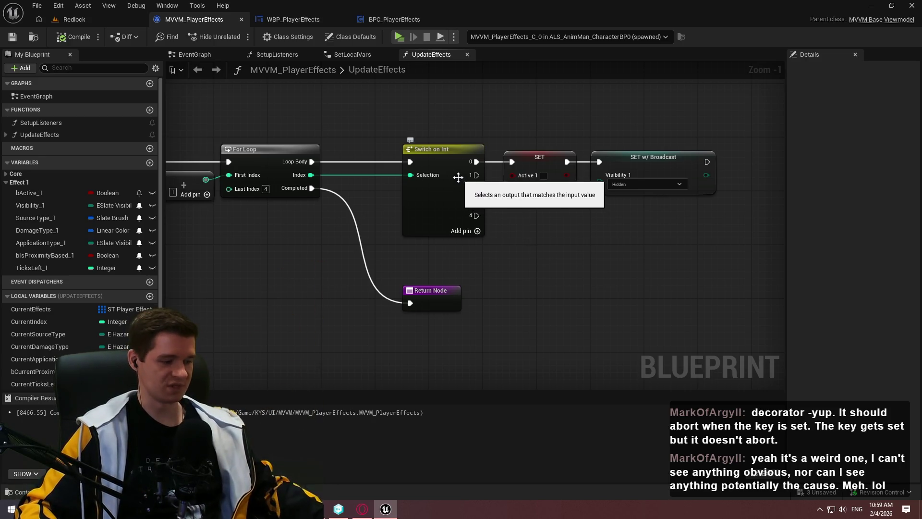
- Zoom out to the Effect 1 section of the graph, then switch to the WBP_PlayerEffects designer
scroll(563, 255, down, 5)
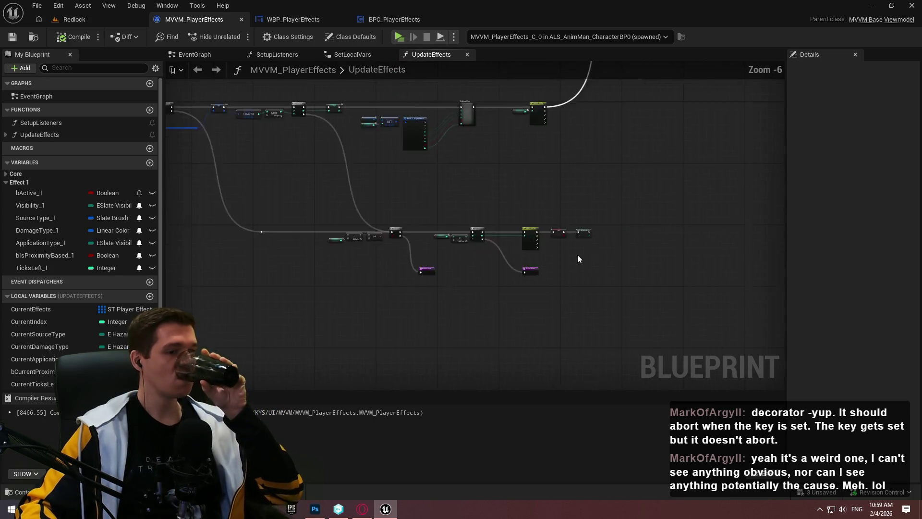
mouse_move(652, 153)
mouse_down()
mouse_move(567, 236)
mouse_move(375, 72)
mouse_up()
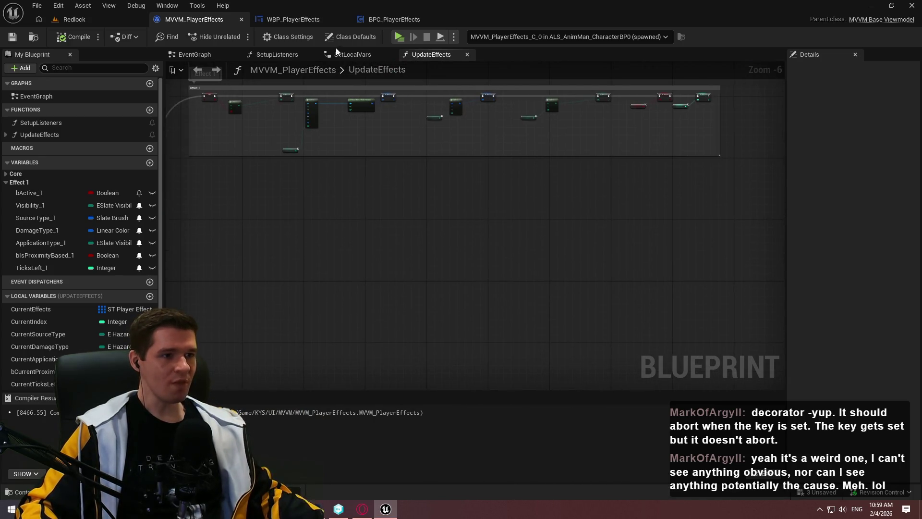
click(310, 15)
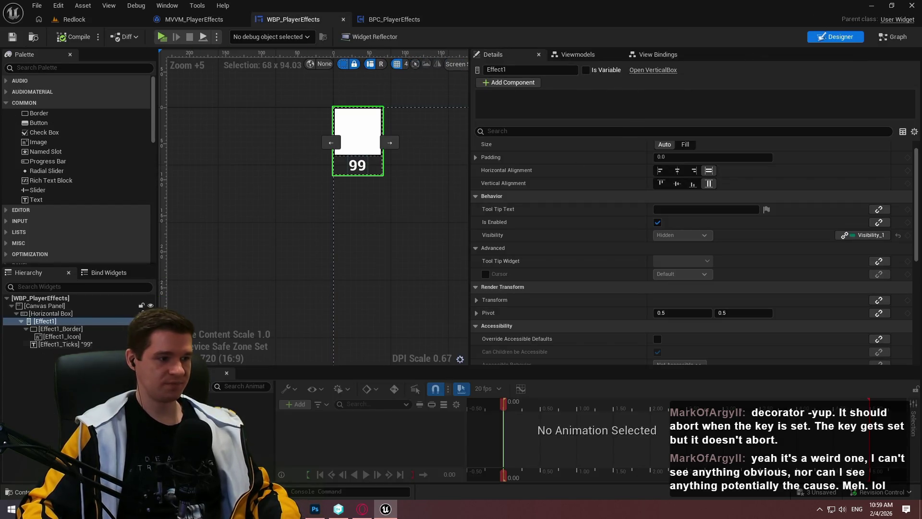
- Collapse Effect1 in the Hierarchy and duplicate it four times with Ctrl+D
click(30, 323)
click(22, 322)
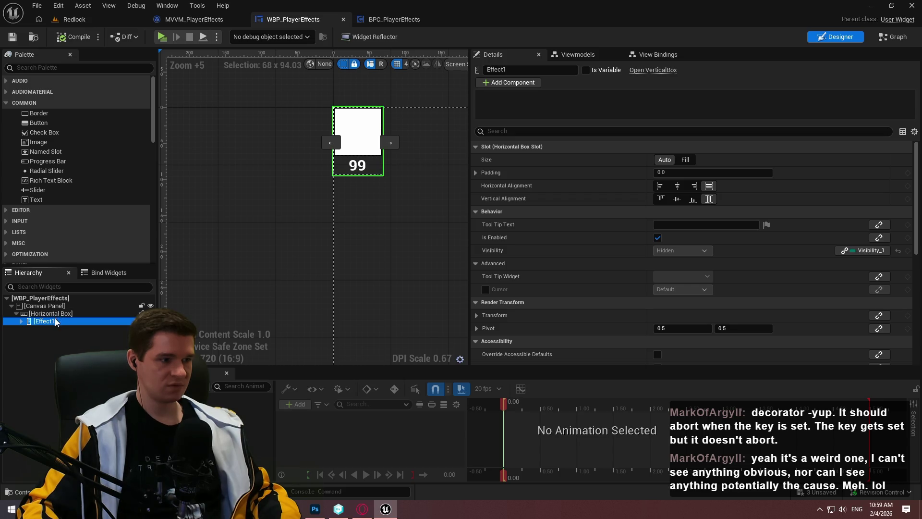
click(58, 334)
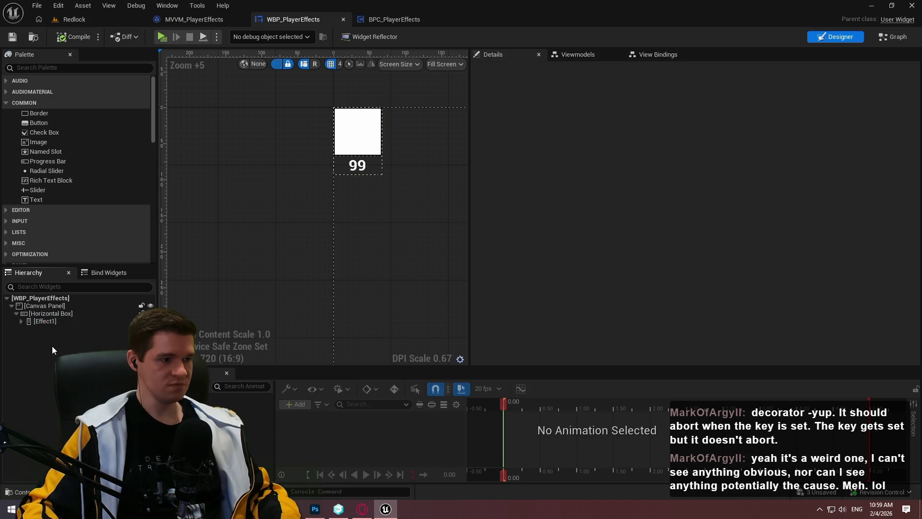
click(53, 321)
key(ctrl+d)
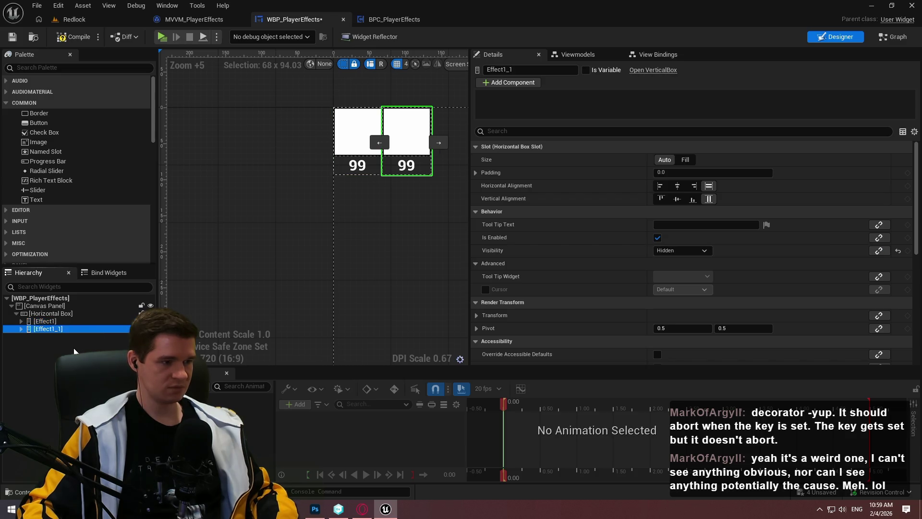
key(ctrl+d)
key(ctrl+d)
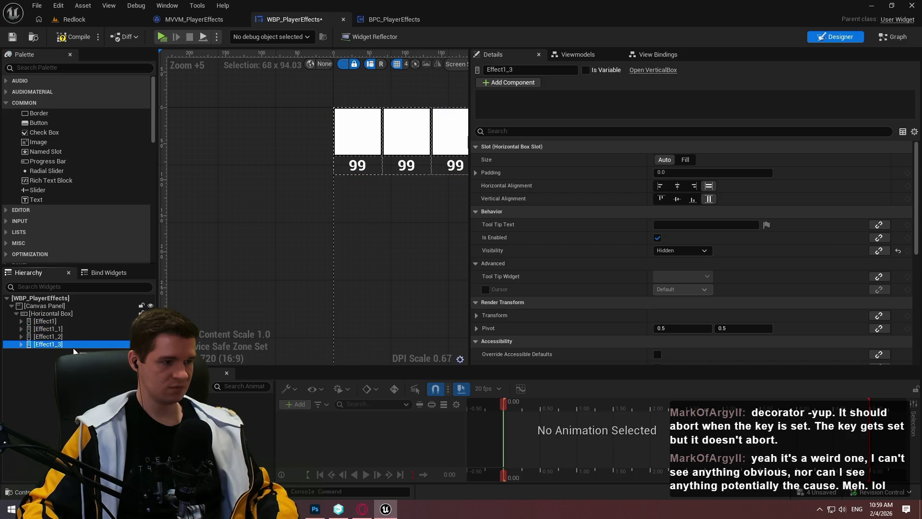
key(ctrl+d)
- Rename the first two copies Effect2 and Effect3
click(55, 329)
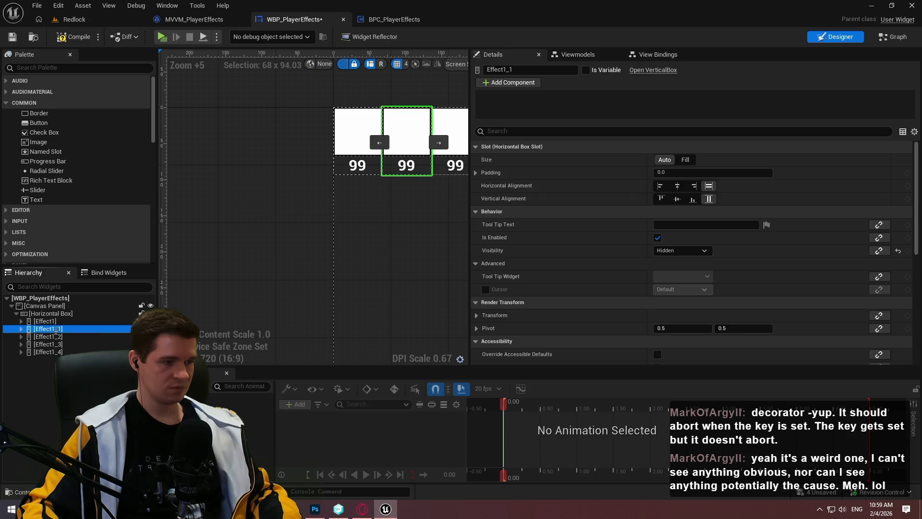
key(F2)
text(Effect2)
key(Return)
click(54, 336)
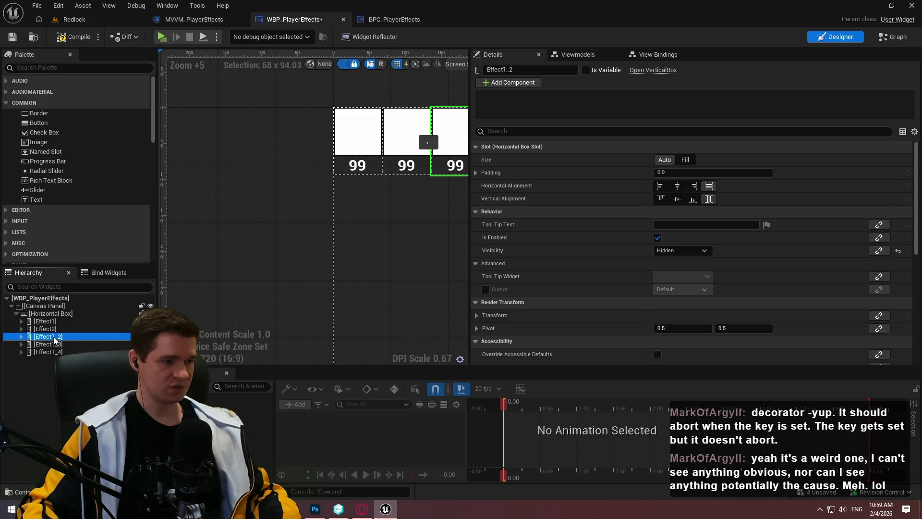
key(F2)
text(Effect3)
key(Return)
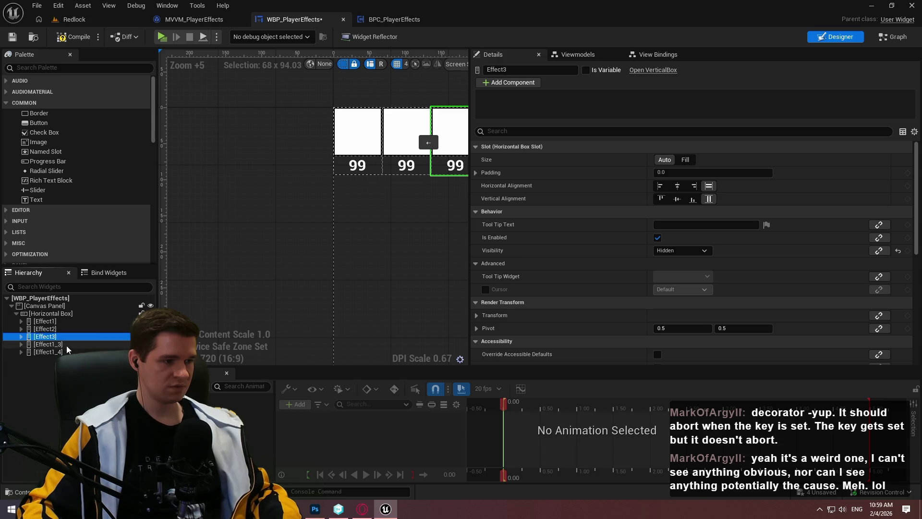
- Rename the remaining copies Effect4 and Effect5
click(55, 344)
key(F2)
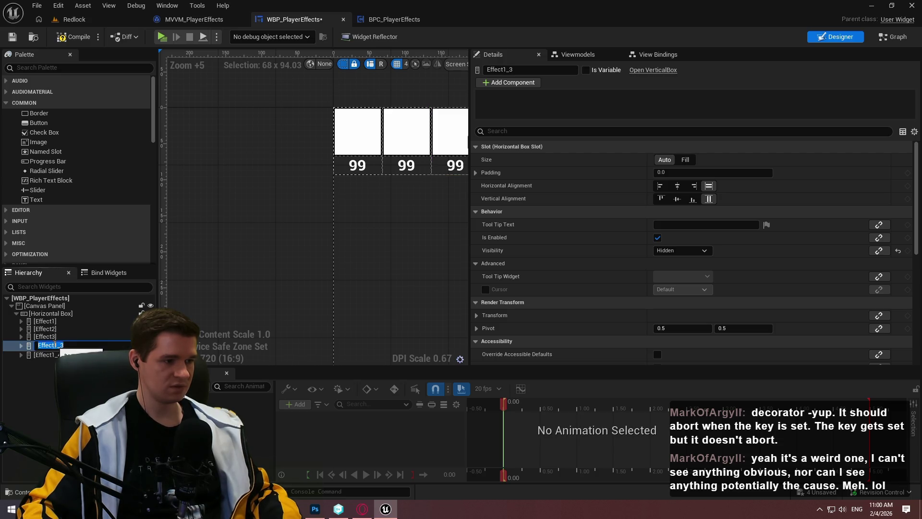
text(Effect4)
key(Return)
click(47, 352)
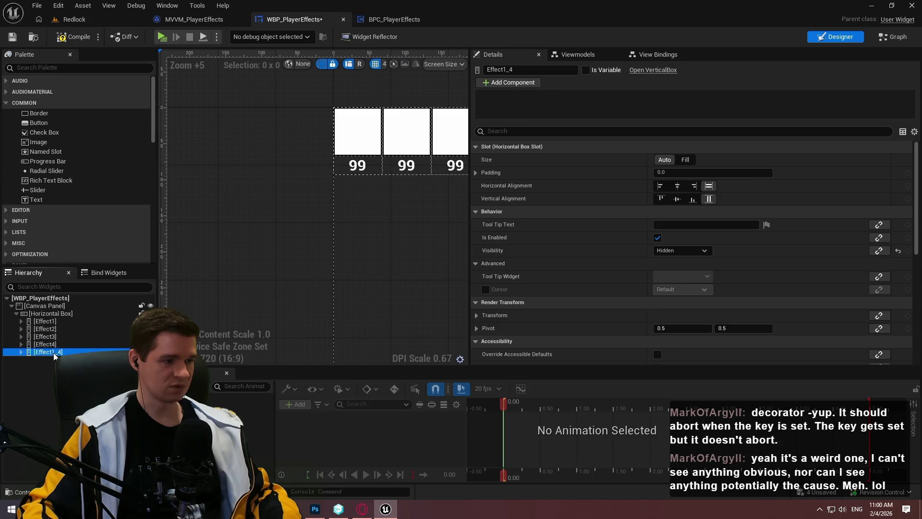
key(F2)
text(5)
key(Return)
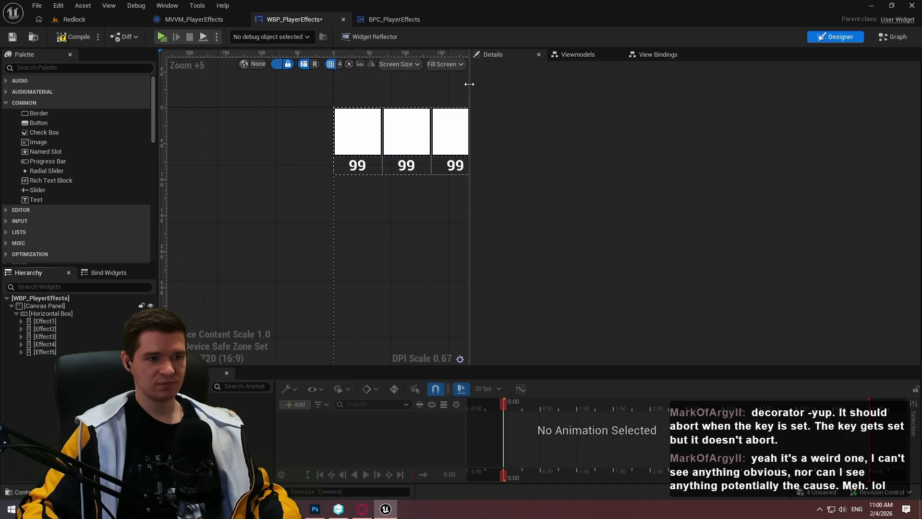
- Drag the canvas/Details splitter right so all five effect slots are visible
drag(470, 84, 672, 86)
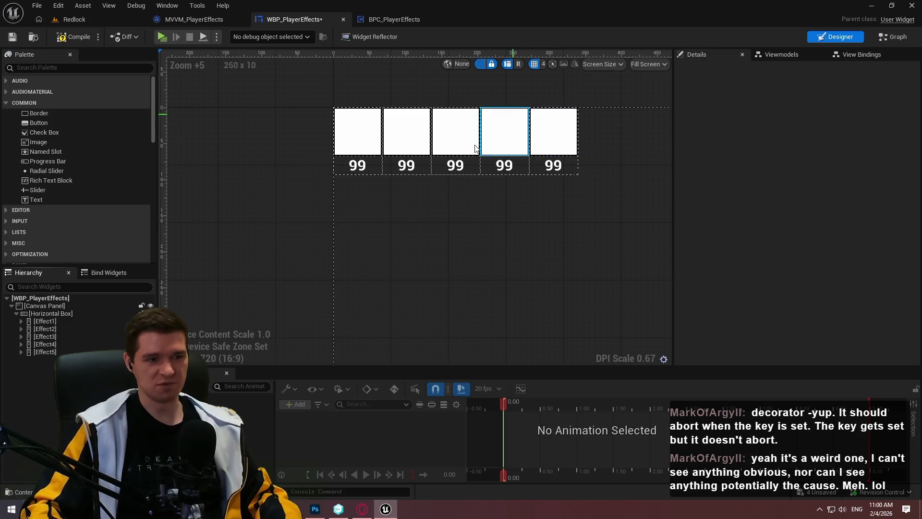
- Move Effect1 along the row into the last slot
click(367, 163)
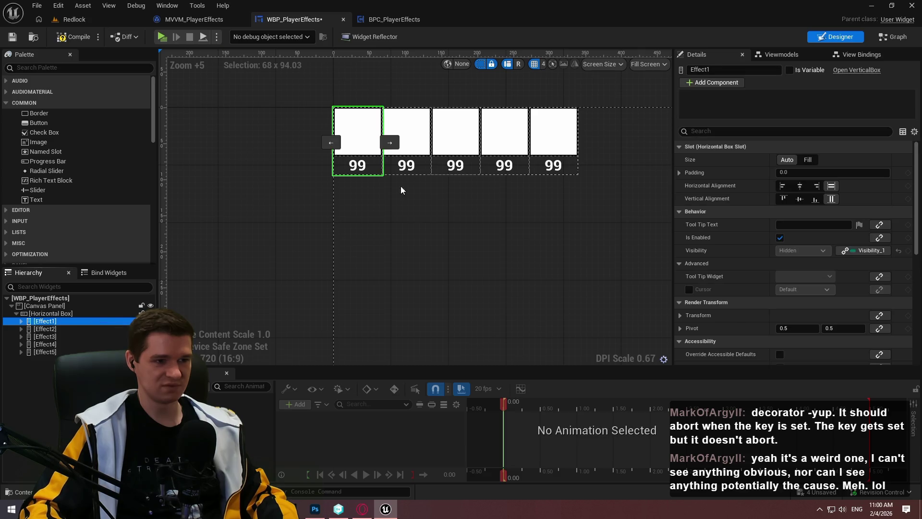
click(390, 142)
click(438, 142)
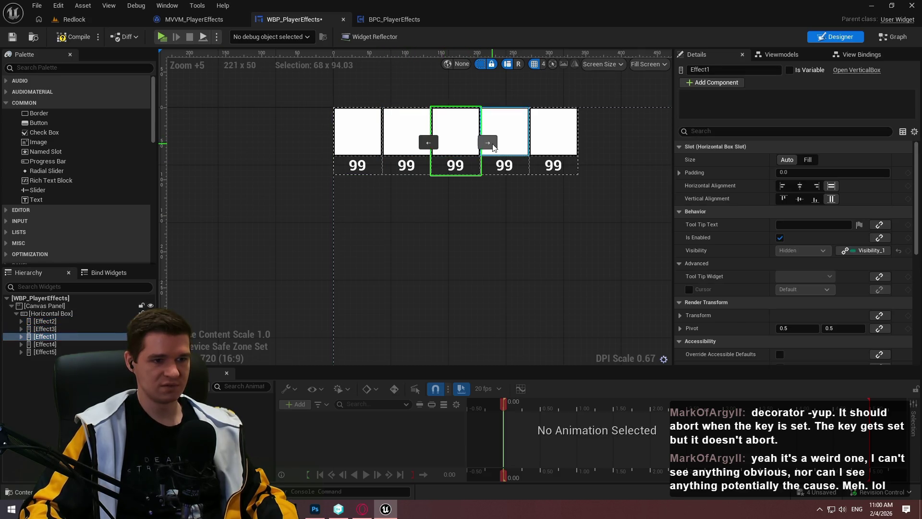
click(488, 142)
click(536, 142)
- Shift Effect2, Effect3 and Effect4 right into reverse order, then select the Horizontal Box
click(53, 321)
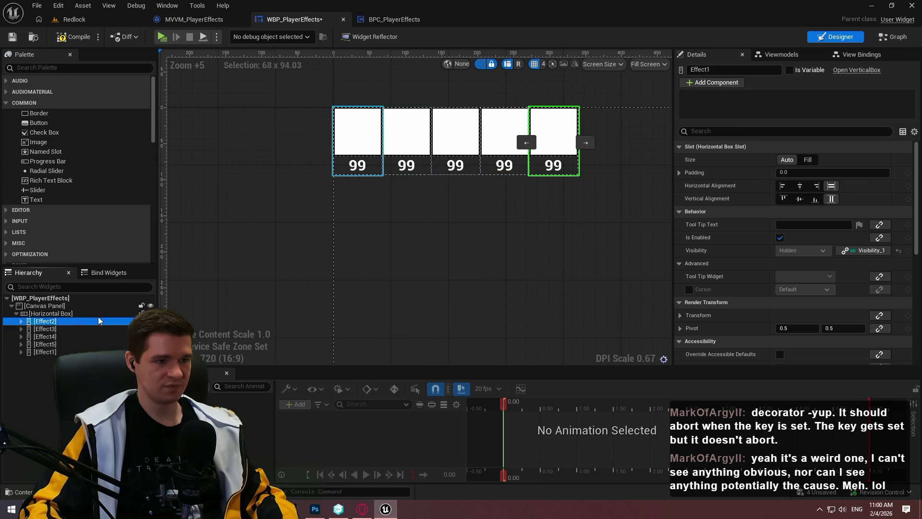
click(389, 142)
click(438, 142)
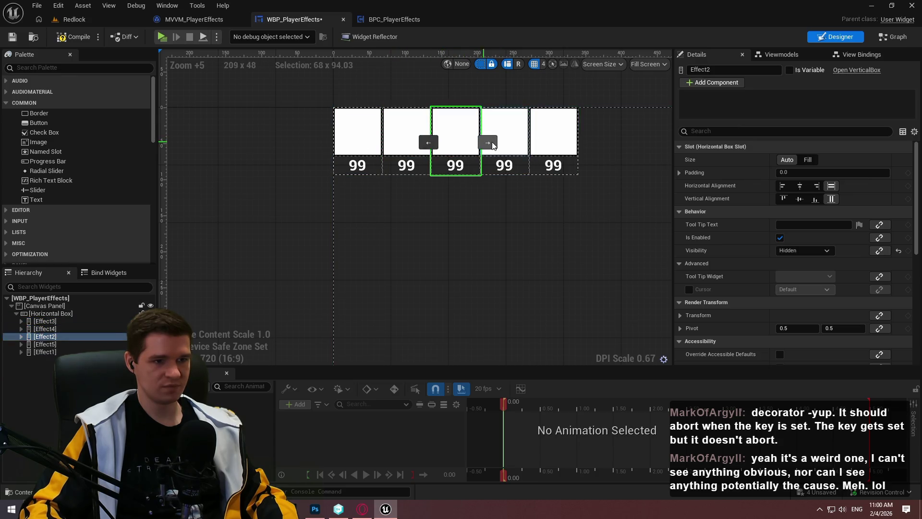
click(488, 142)
click(81, 322)
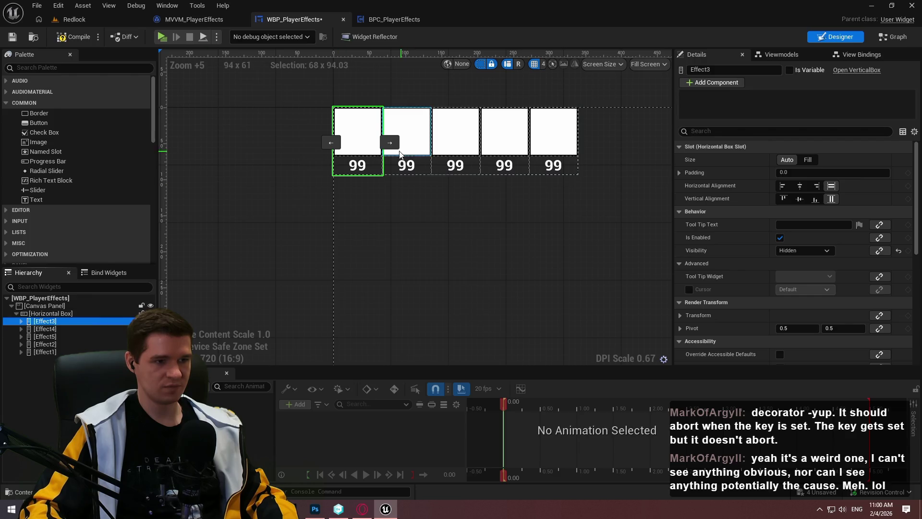
click(390, 143)
click(438, 142)
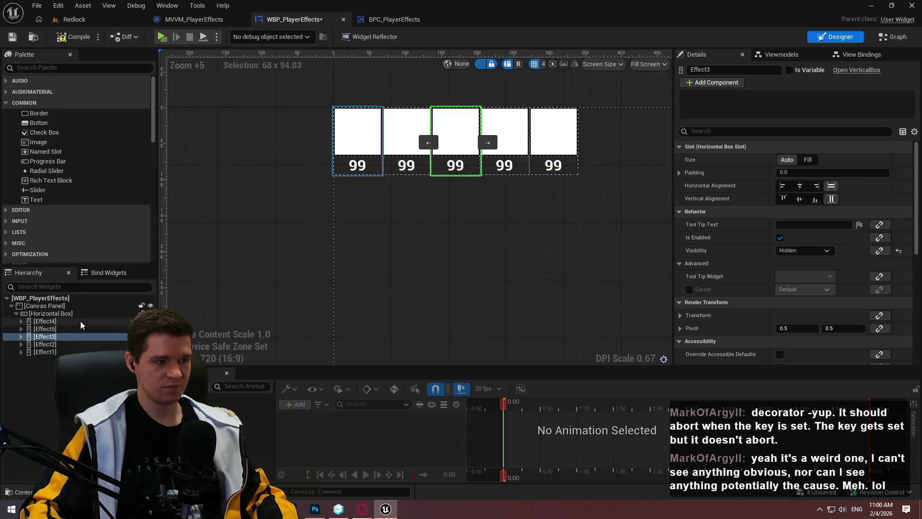
click(53, 321)
click(389, 142)
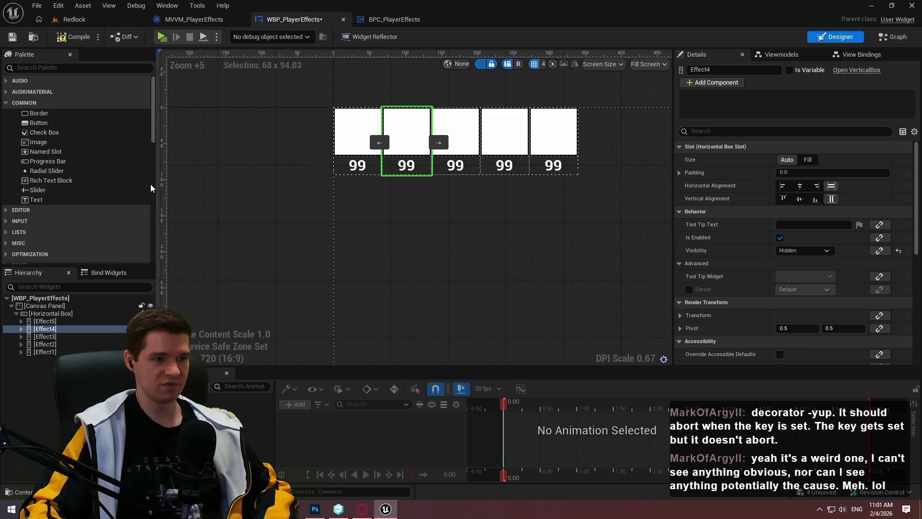
click(251, 161)
click(53, 313)
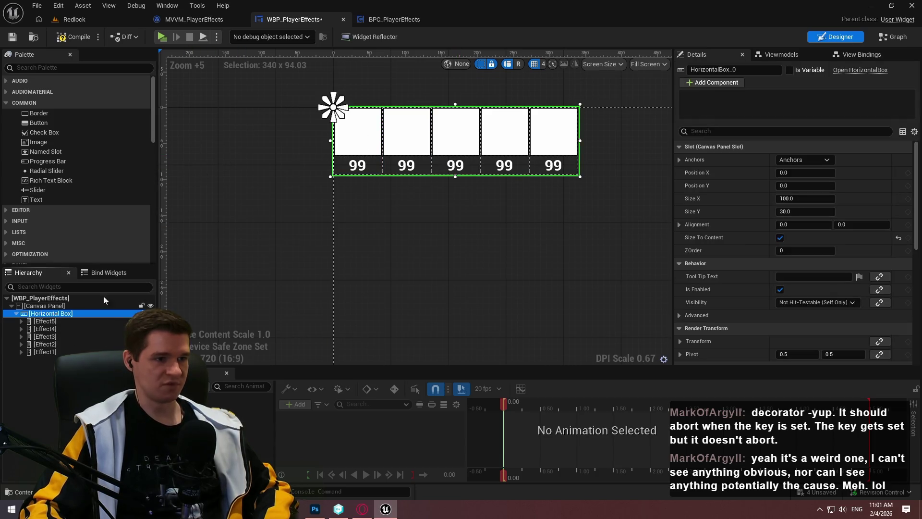
- Expand Effect1's Padding into left, top, right and bottom values, select Effect5, and compile
click(62, 352)
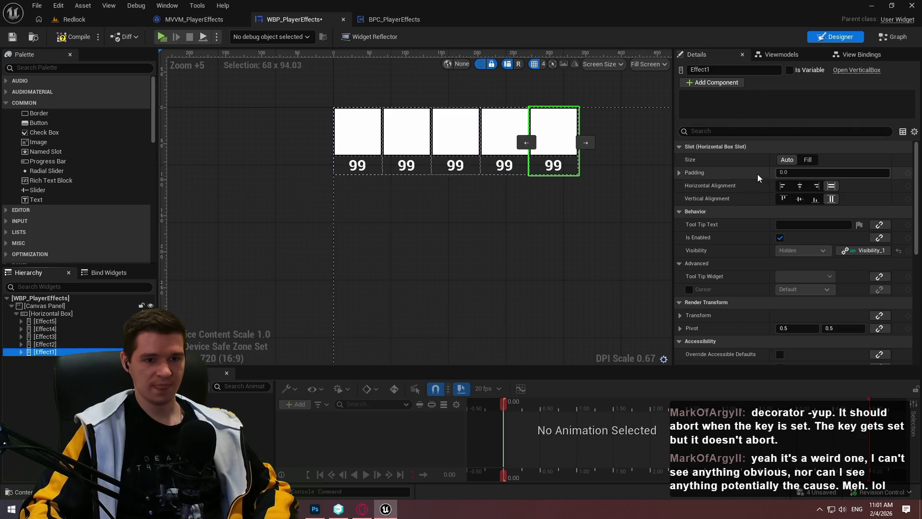
click(677, 175)
click(677, 175)
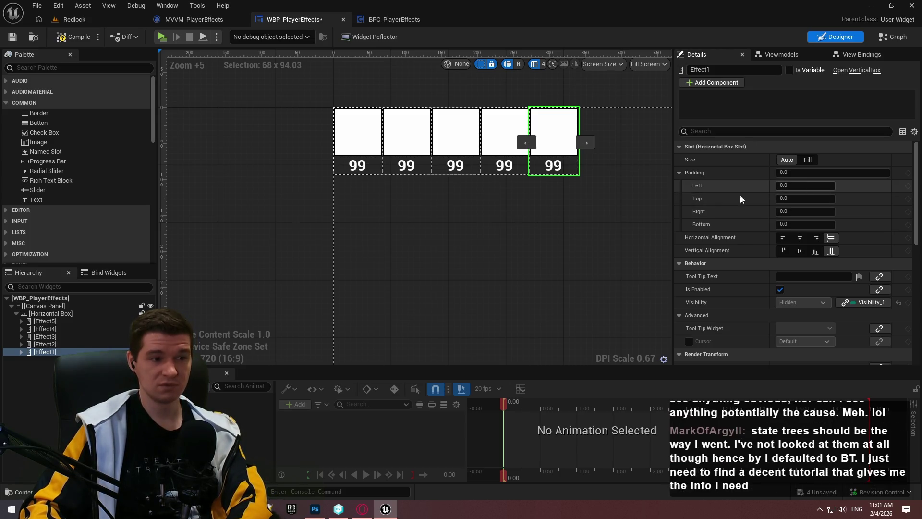
click(48, 322)
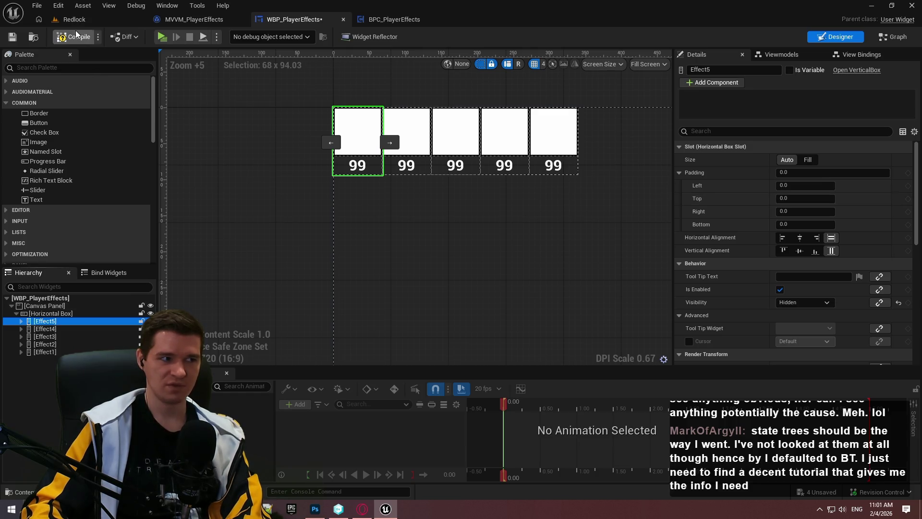
click(20, 36)
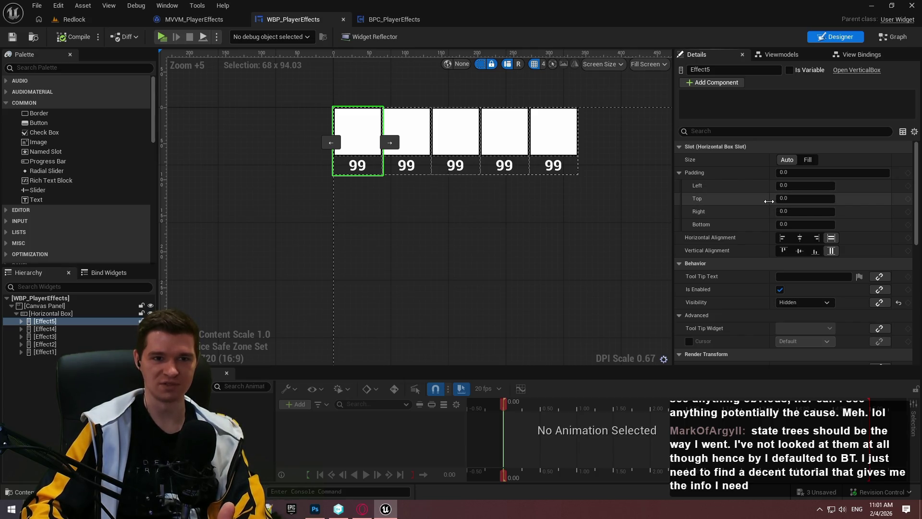
- Set right padding to 10 on Effect5 and Effect4
click(794, 210)
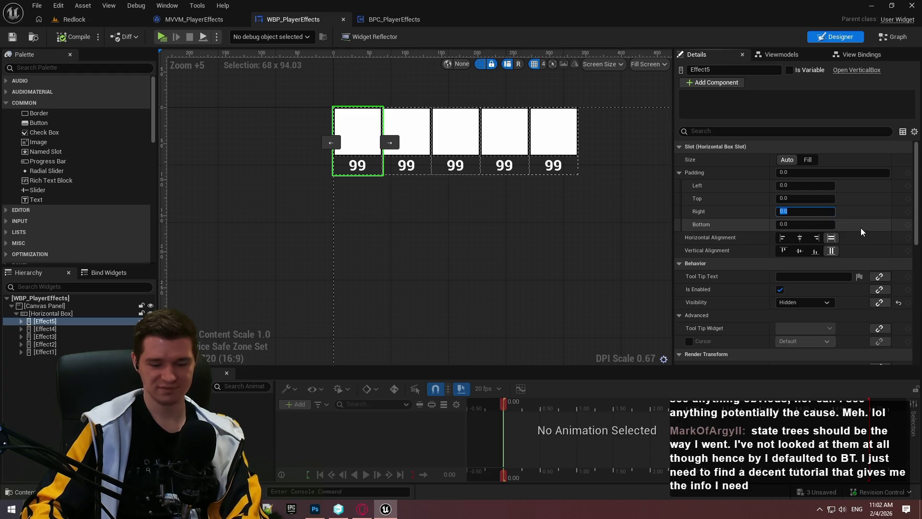
text(10)
key(Return)
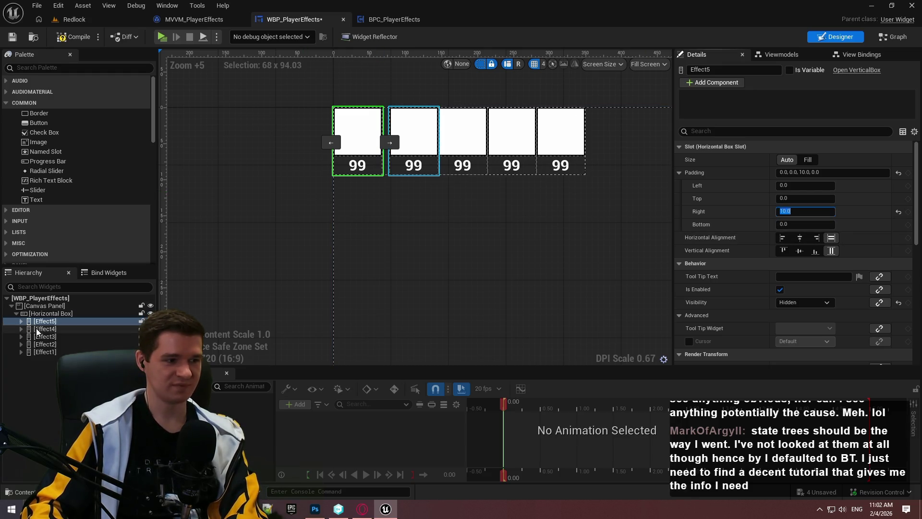
click(44, 328)
text(10)
key(Return)
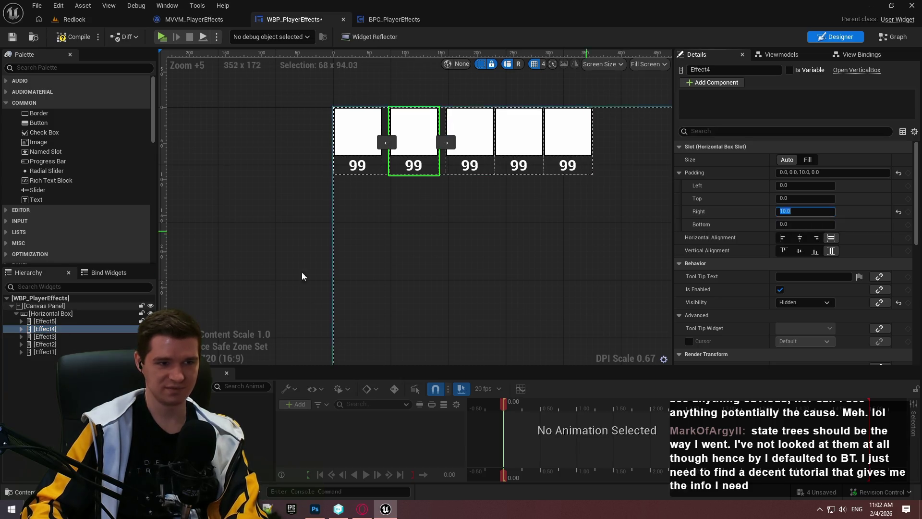
key(Down)
- Set right padding to 10 on Effect3 and Effect2, then compile the widget
click(792, 212)
text(10)
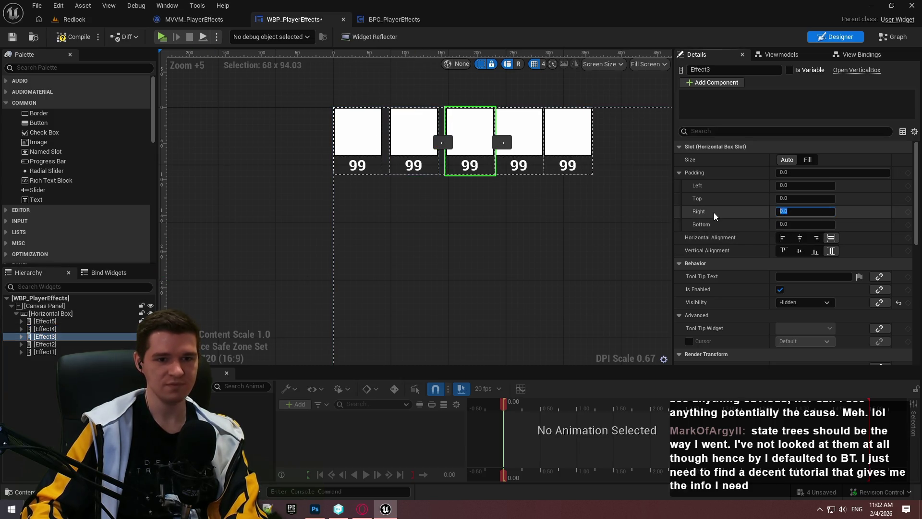
key(Return)
click(55, 344)
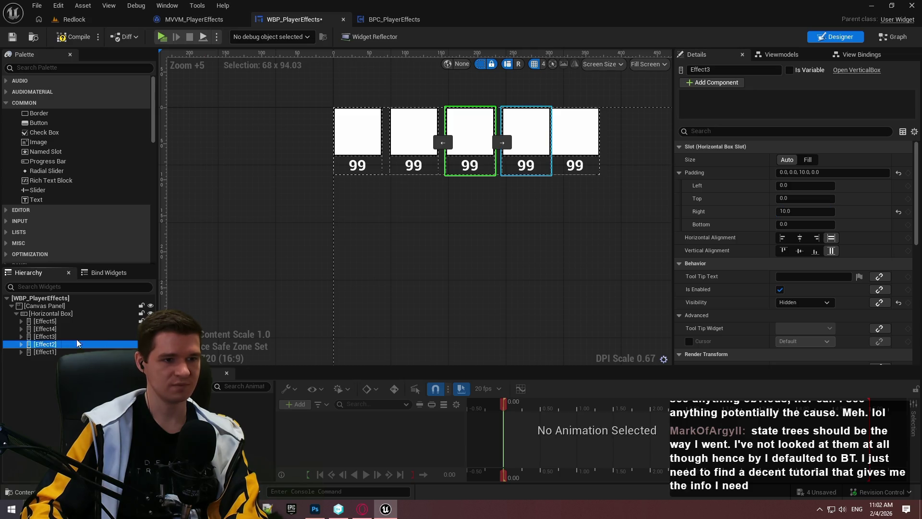
click(797, 212)
text(10)
key(Return)
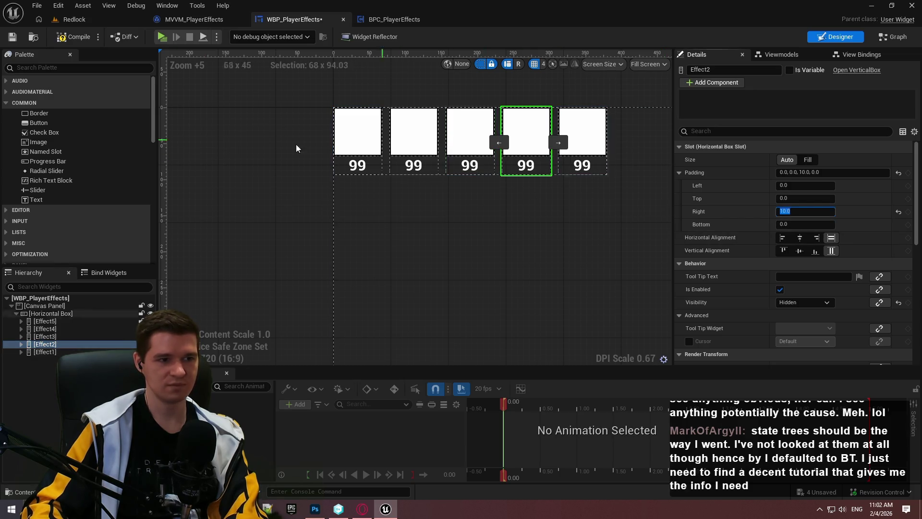
click(298, 148)
click(14, 37)
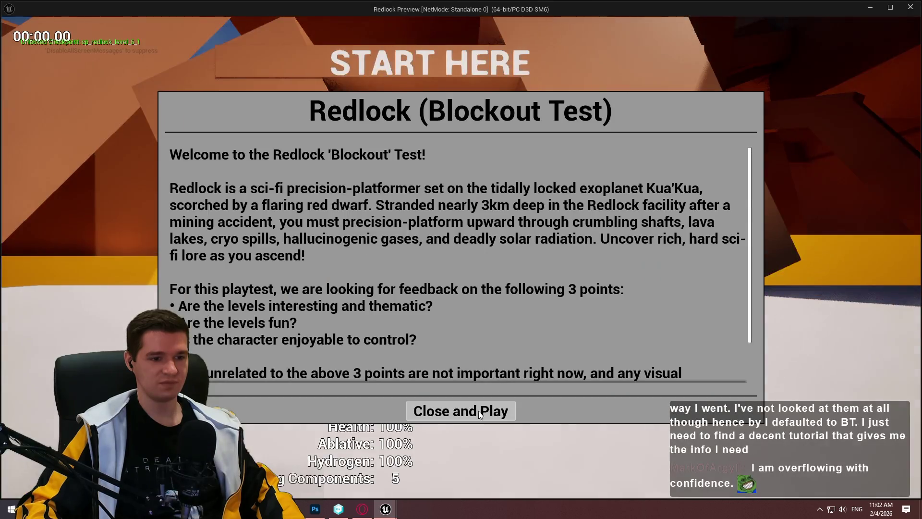
- Run the game briefly to preview the effects HUD, then switch to BPC_PlayerEffects
click(479, 411)
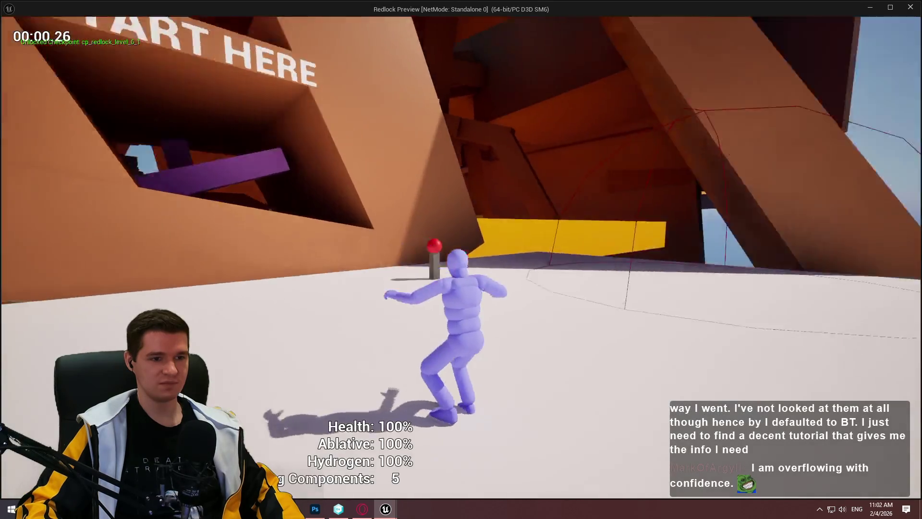
key(Escape)
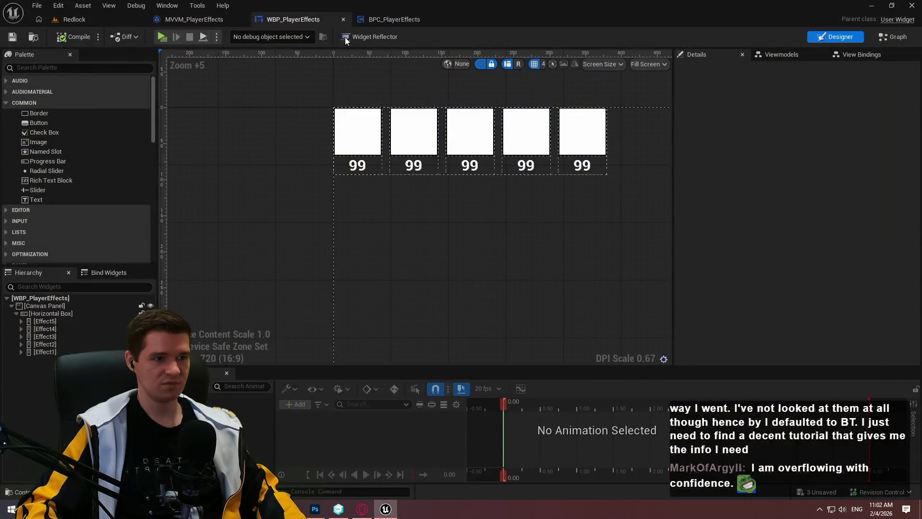
click(395, 19)
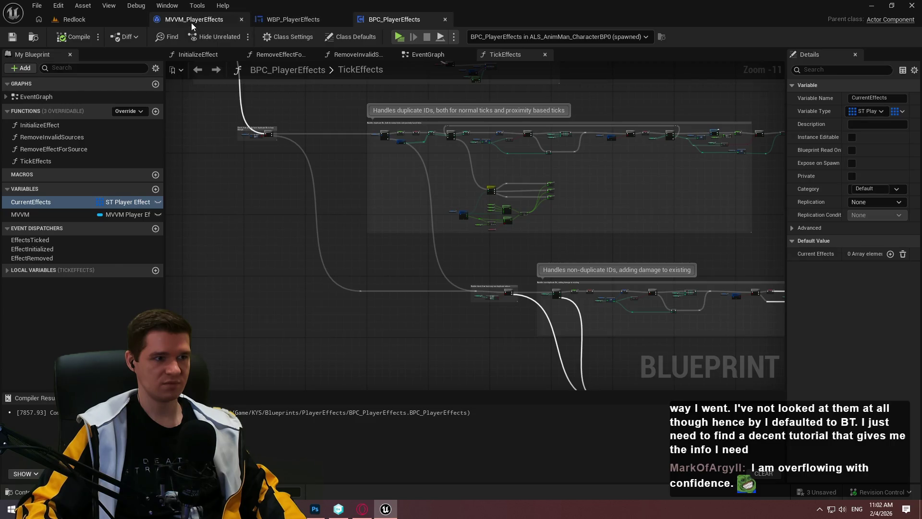
- Go to MVVM_PlayerEffects, collapse Local Variables, check the WBP_PlayerEffects layout, and return to UpdateEffects
click(194, 19)
scroll(562, 176, down, 2)
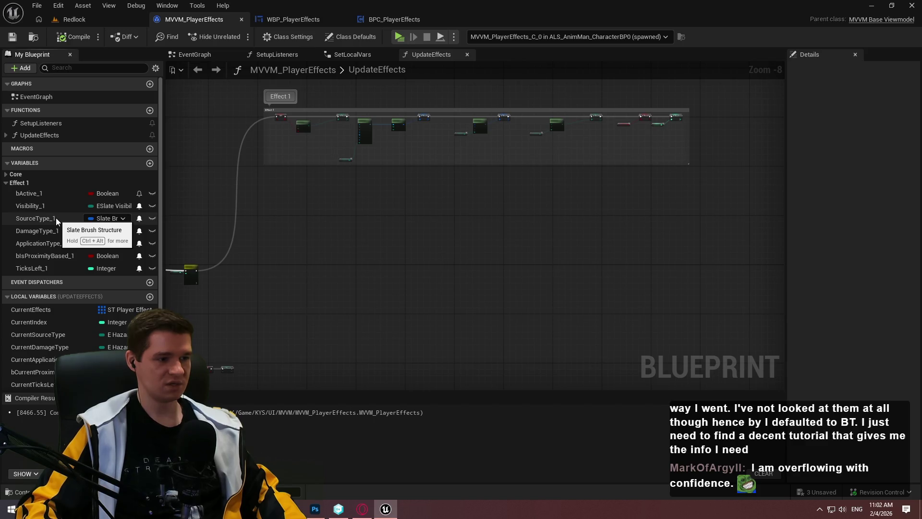
click(9, 297)
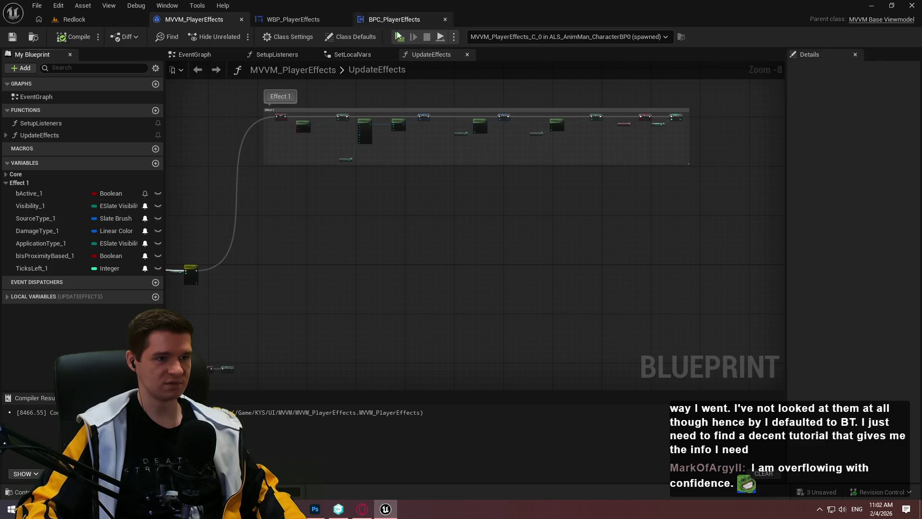
click(301, 20)
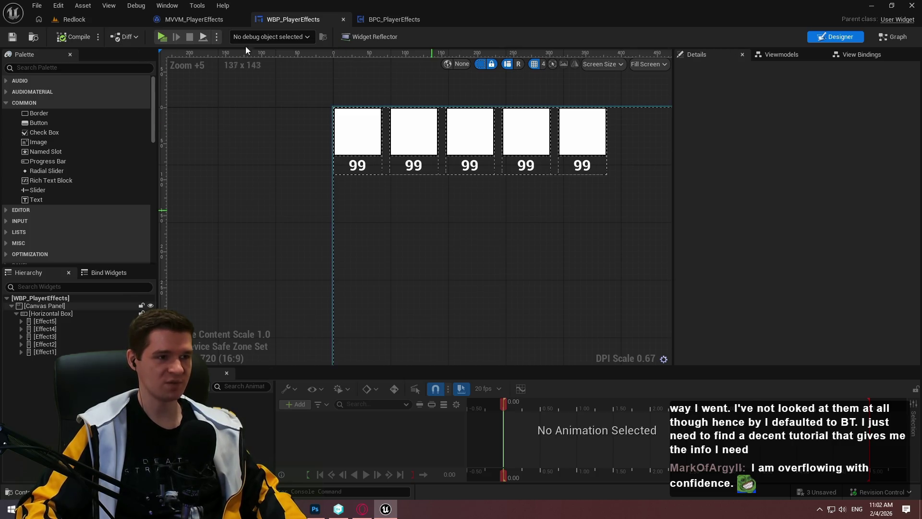
click(184, 20)
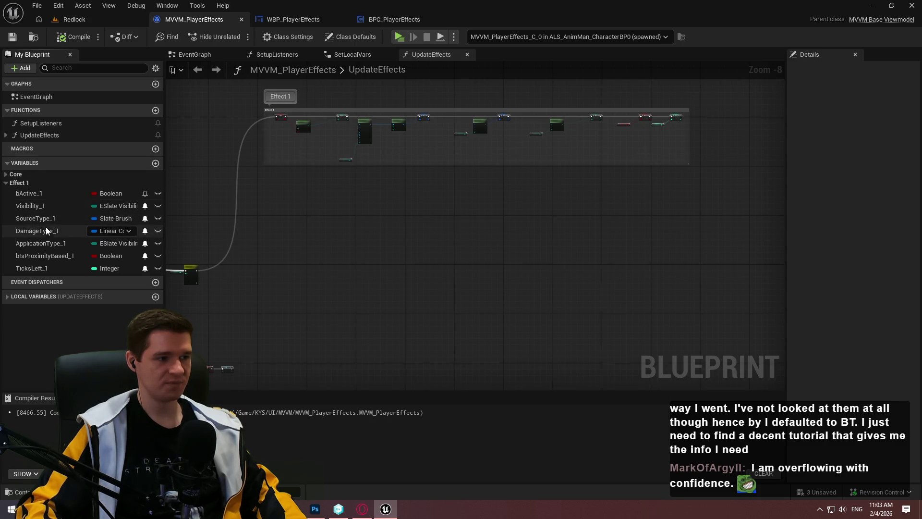
scroll(342, 206, up, 2)
scroll(350, 201, down, 2)
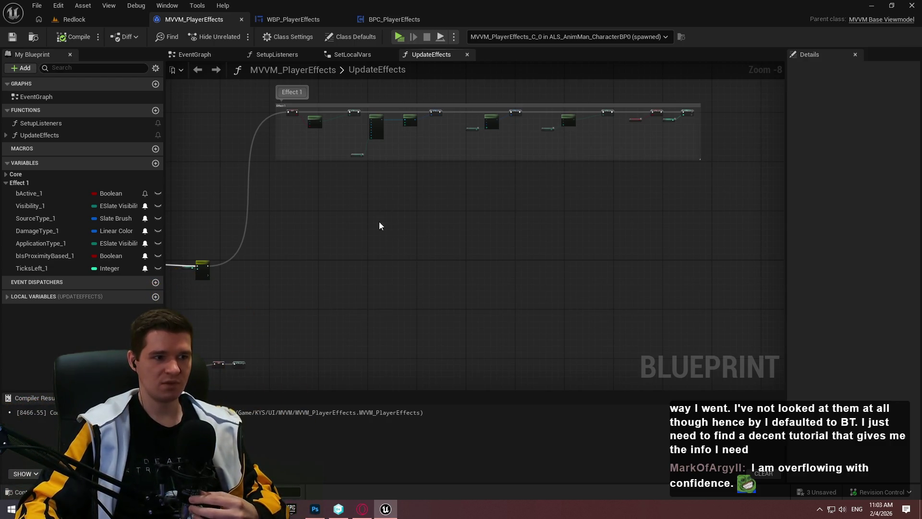
scroll(379, 225, up, 3)
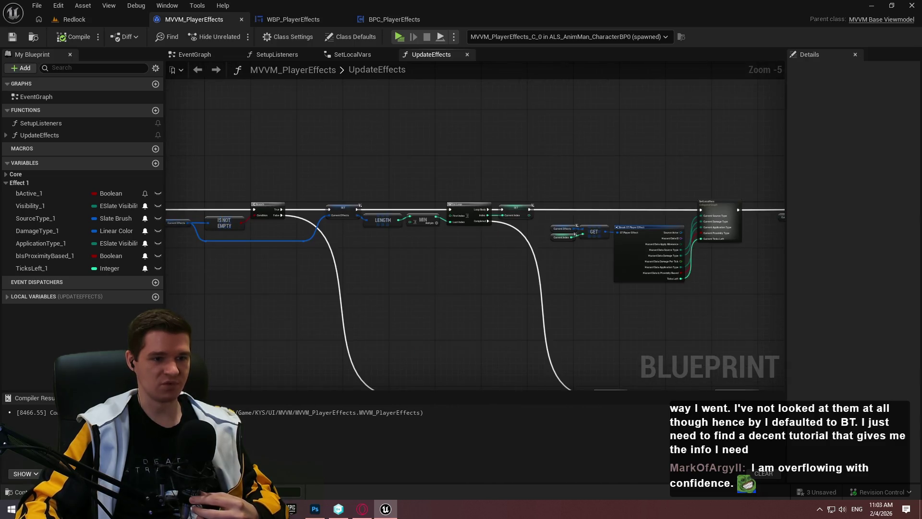
mouse_move(379, 226)
mouse_down()
mouse_move(411, 215)
mouse_move(491, 254)
mouse_move(497, 302)
mouse_up()
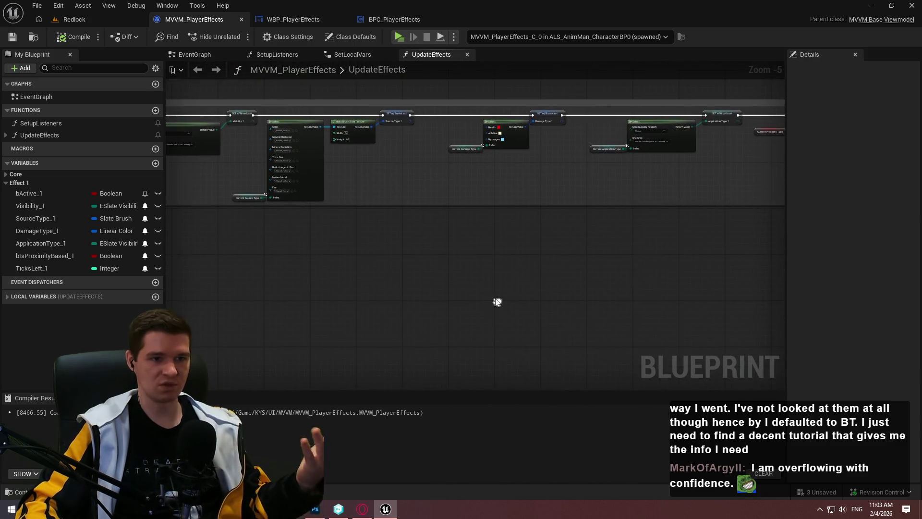
scroll(475, 253, down, 2)
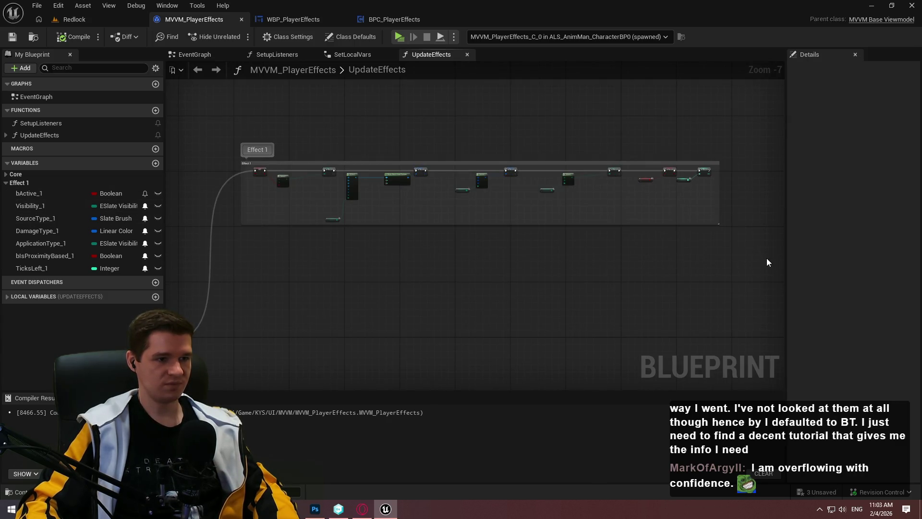
drag(767, 262, 235, 124)
- Paste a copy of the Effect 1 block below it, retitle it Effect 2, and wire it into the Switch on Int
key(ctrl+c)
key(ctrl+v)
drag(342, 258, 583, 197)
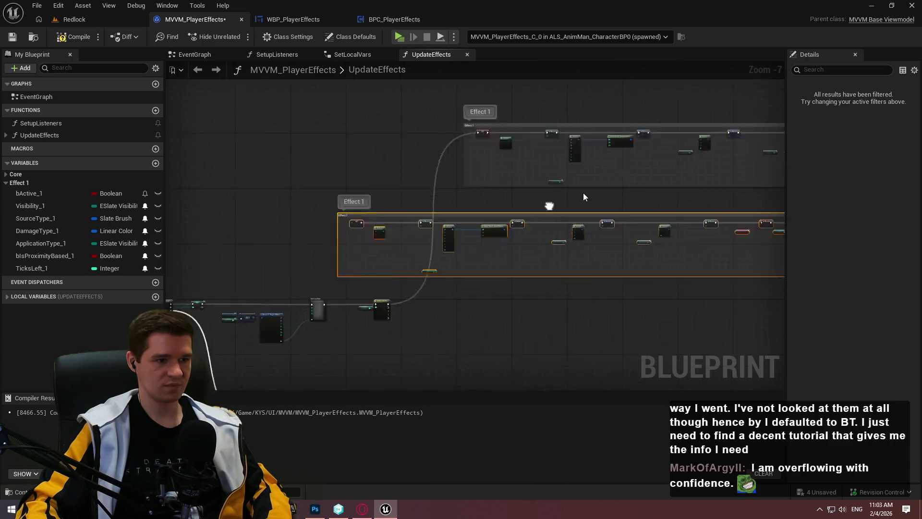
mouse_move(511, 204)
mouse_down()
mouse_move(658, 192)
mouse_move(645, 196)
mouse_up()
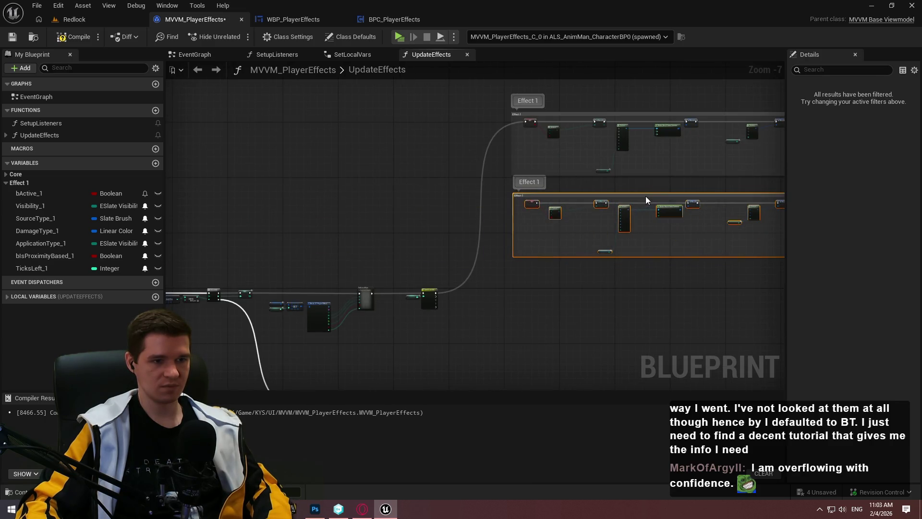
scroll(552, 195, up, 5)
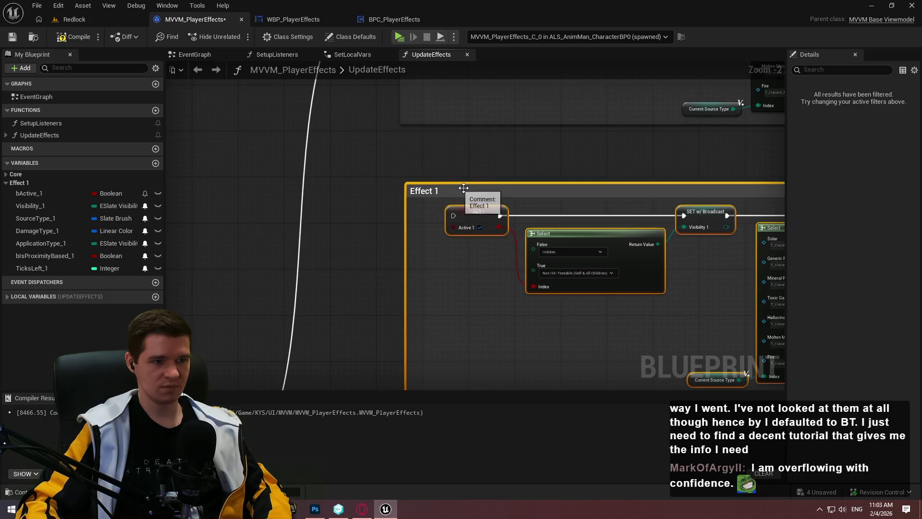
double_click(434, 192)
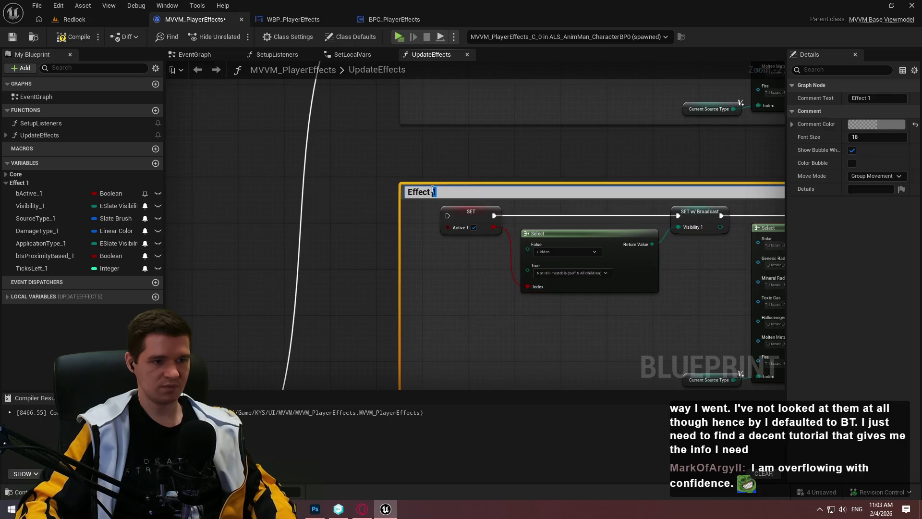
text(2)
key(Return)
mouse_move(448, 214)
mouse_down()
mouse_move(351, 386)
mouse_move(232, 260)
mouse_move(526, 204)
mouse_move(411, 201)
mouse_up()
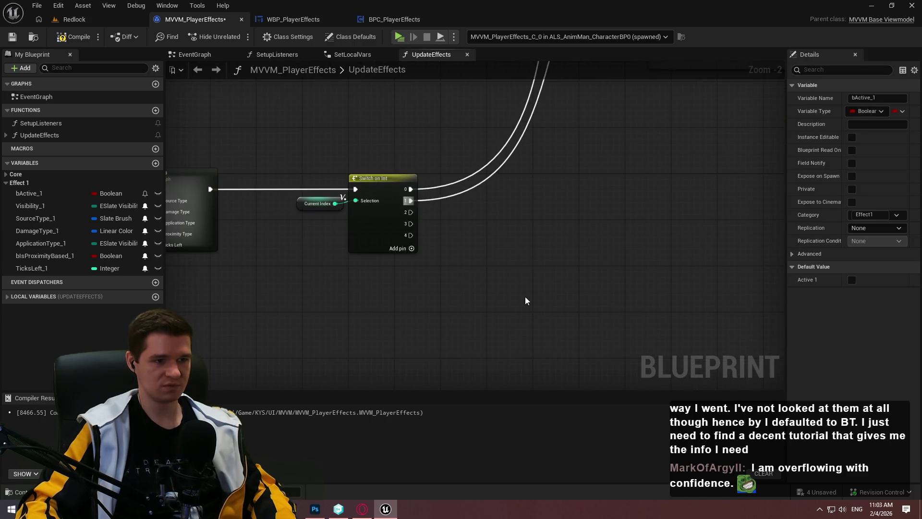
- Duplicate bActive_1 and Visibility_1 as new variables named bActive_2 and Visibility_2
key(ctrl+z)
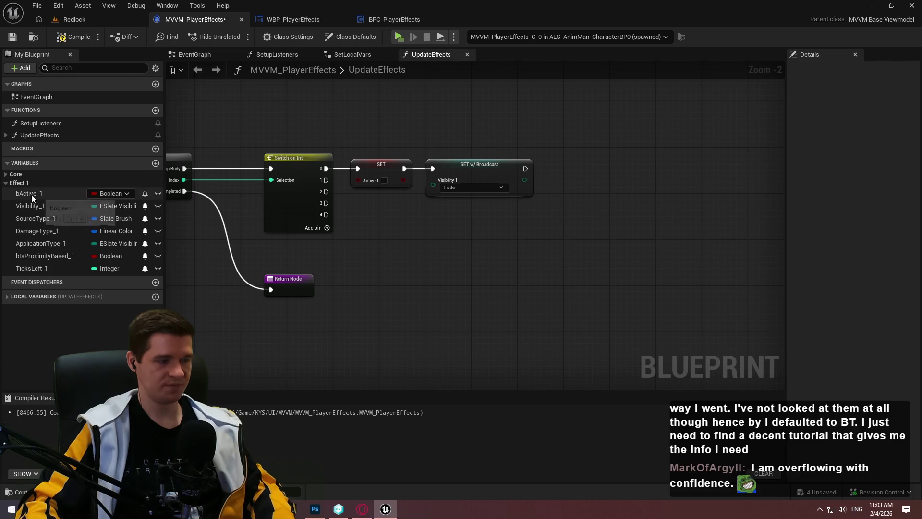
click(31, 194)
key(ctrl+d)
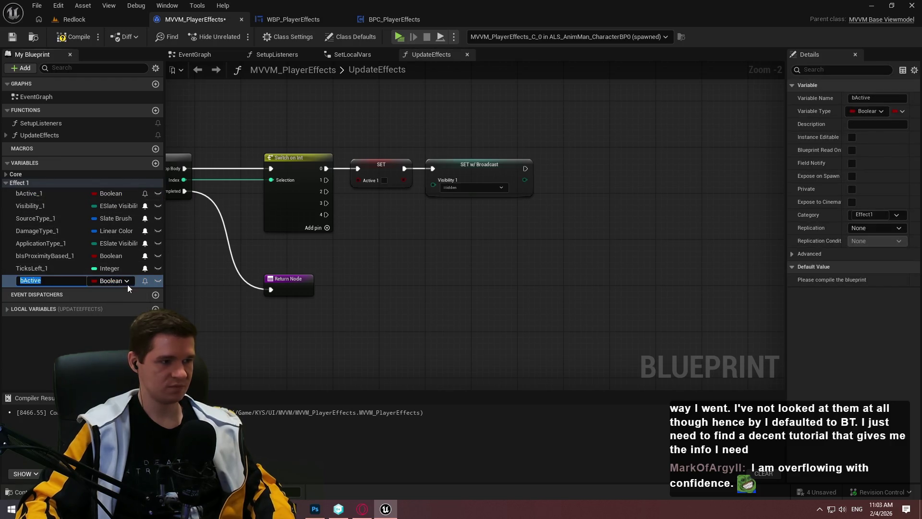
key(End)
text(_)
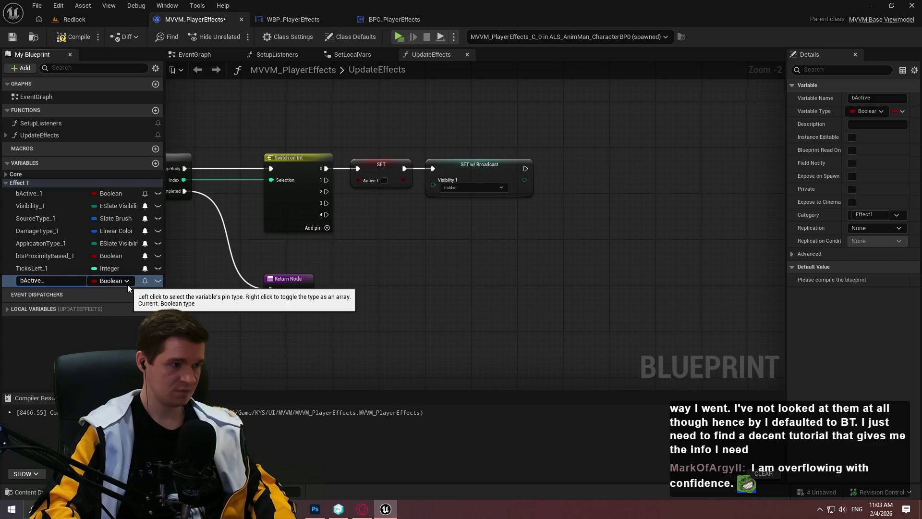
text(2)
key(Return)
click(48, 211)
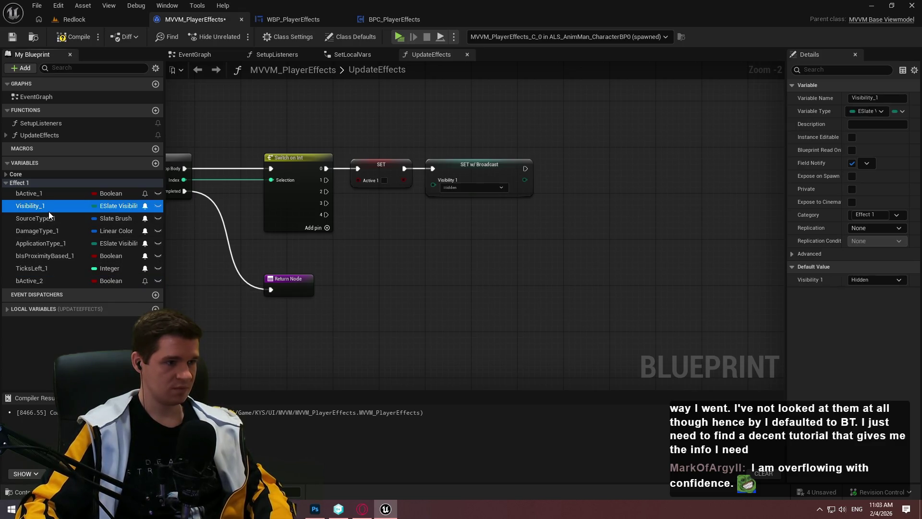
key(ctrl+d)
key(End)
text(_2)
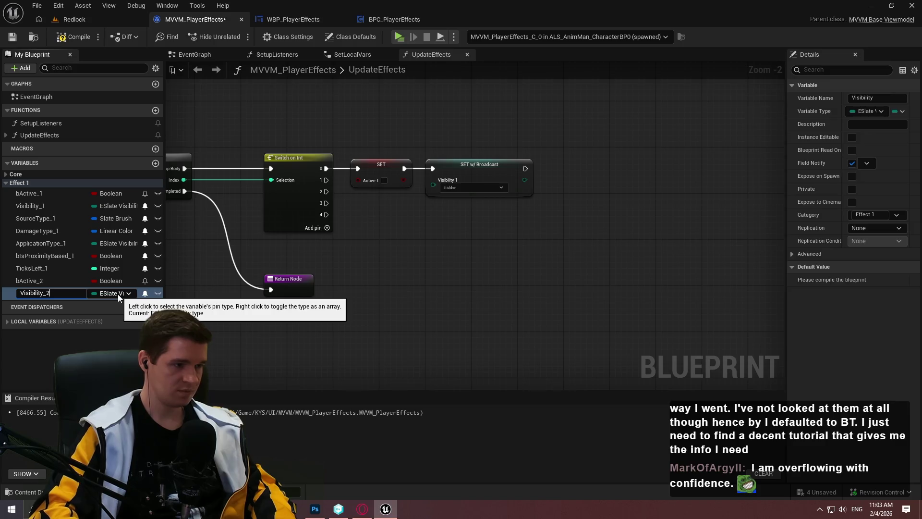
key(Return)
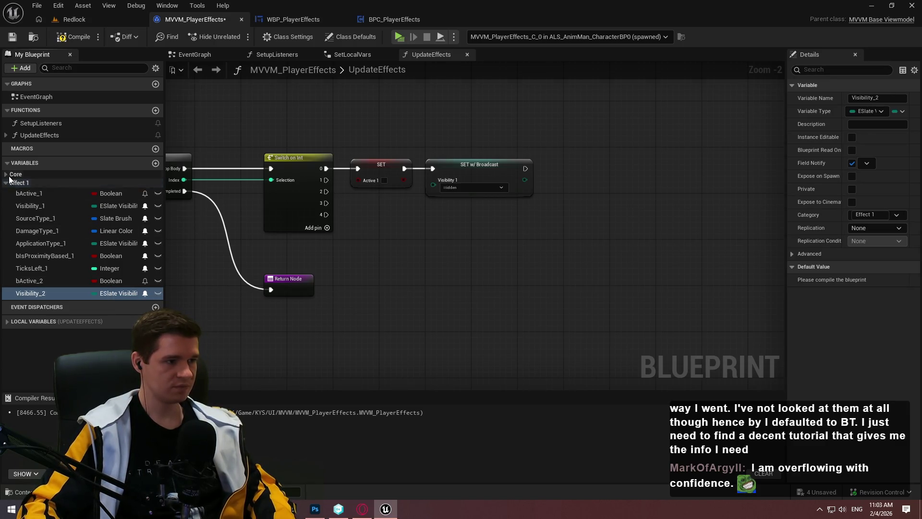
- Put bActive_2 and Visibility_2 into a new Effect2 category and compile the viewmodel
click(9, 182)
click(9, 181)
click(29, 280)
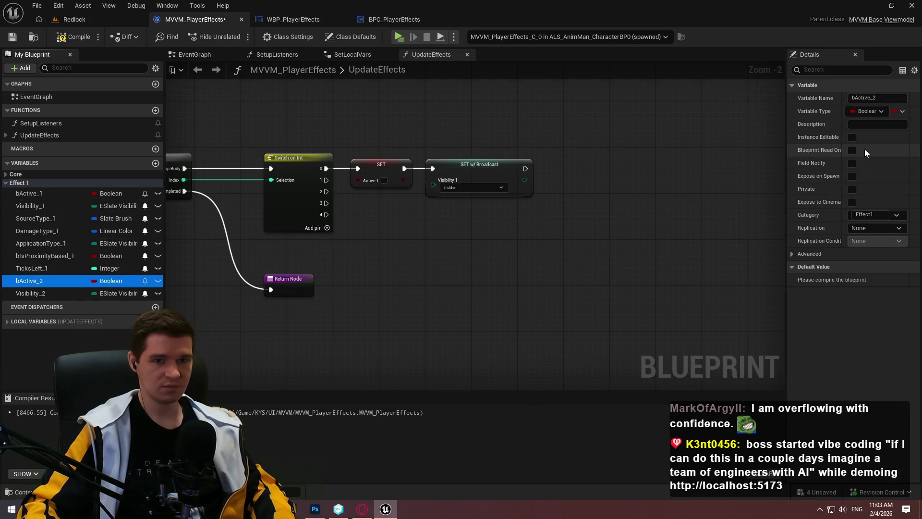
click(872, 215)
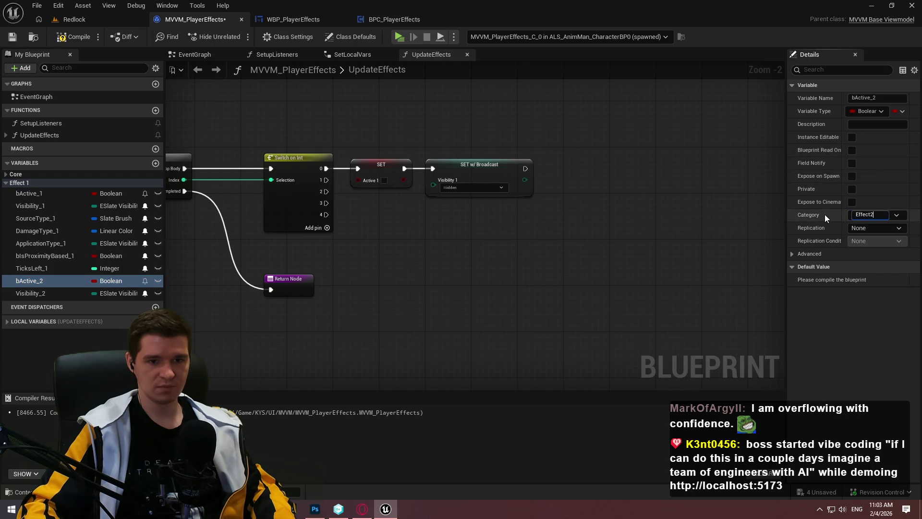
key(Return)
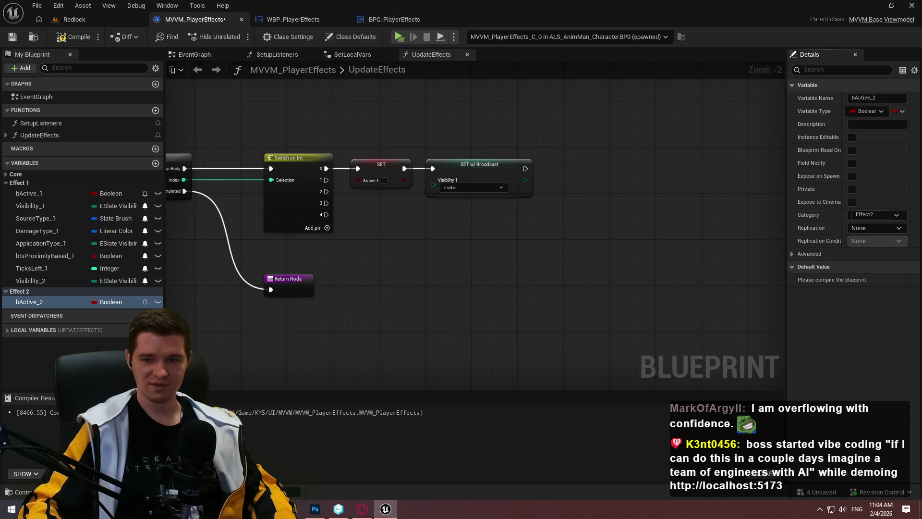
click(39, 280)
click(895, 219)
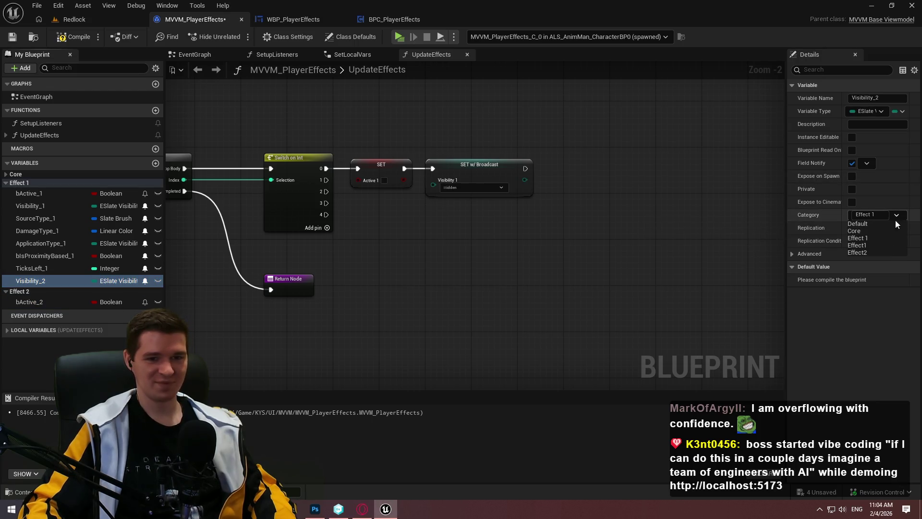
click(874, 250)
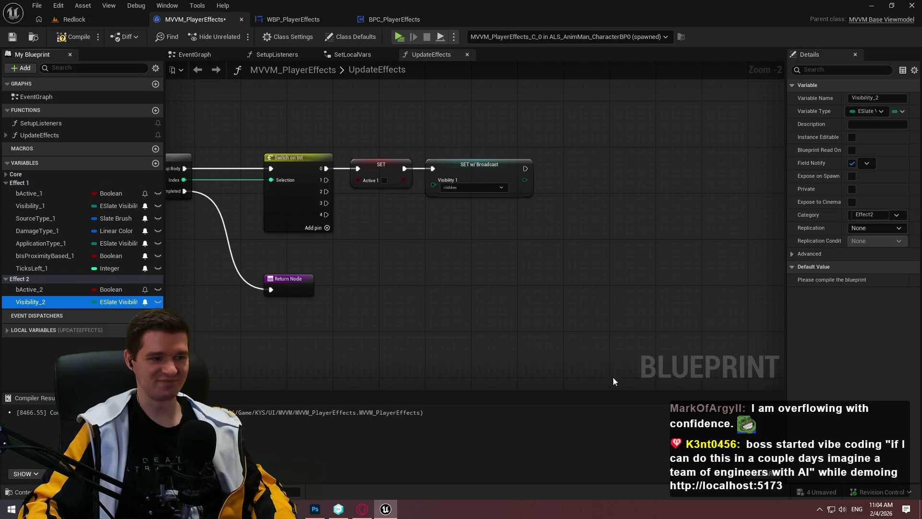
click(74, 37)
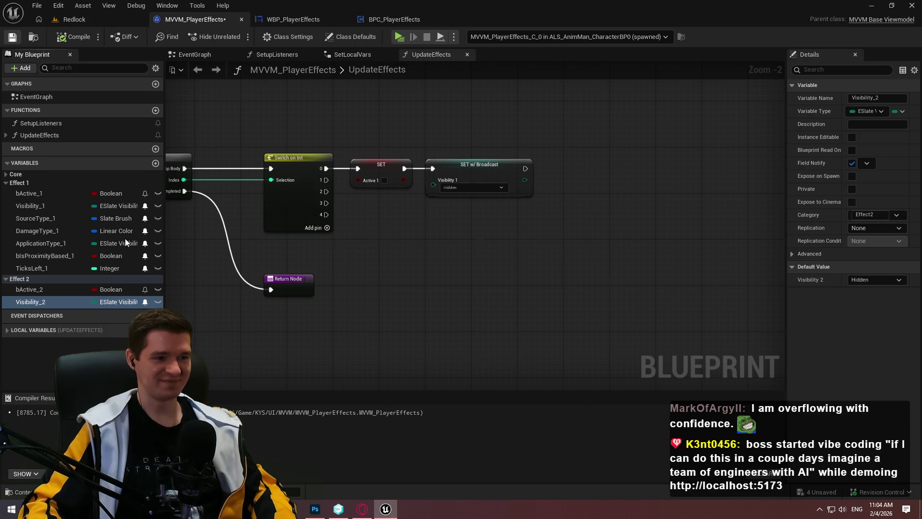
- Add SET nodes for bActive_2 and Visibility_2, with Visibility 2 set to Hidden
drag(29, 289, 380, 218)
click(408, 257)
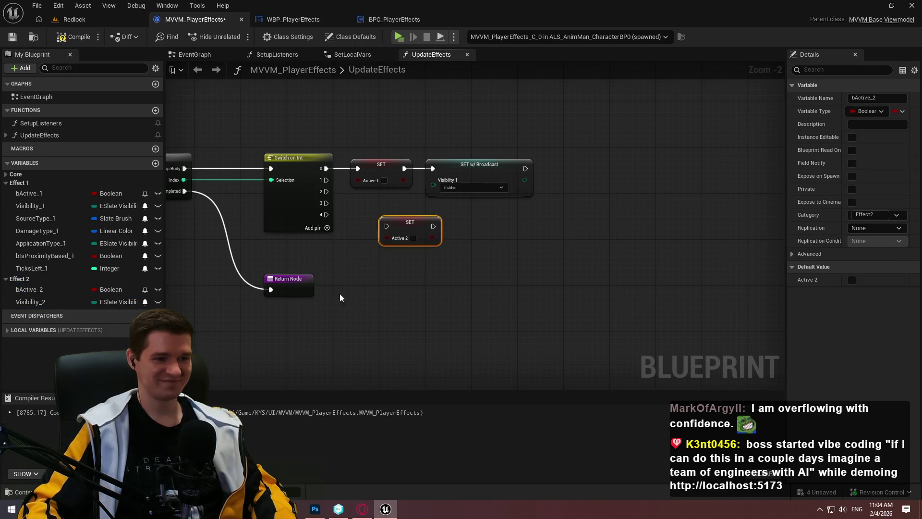
click(340, 297)
drag(29, 302, 476, 233)
click(491, 258)
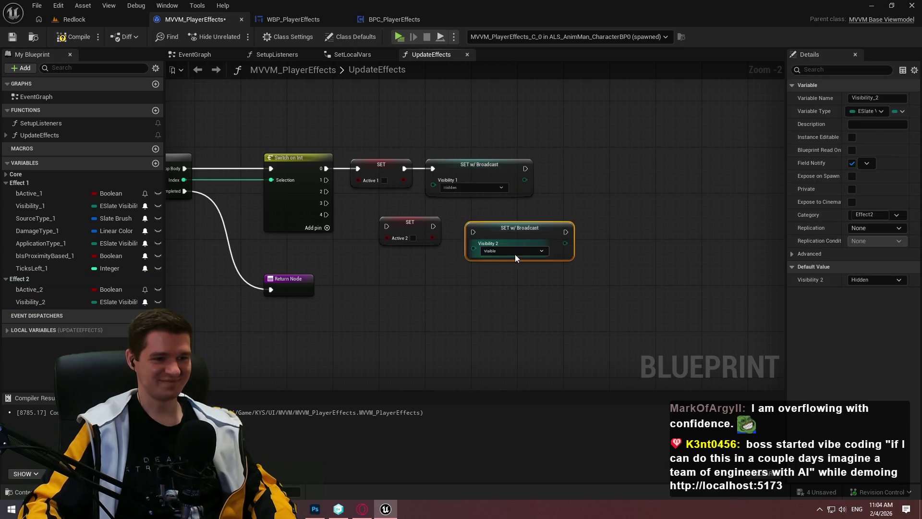
click(505, 252)
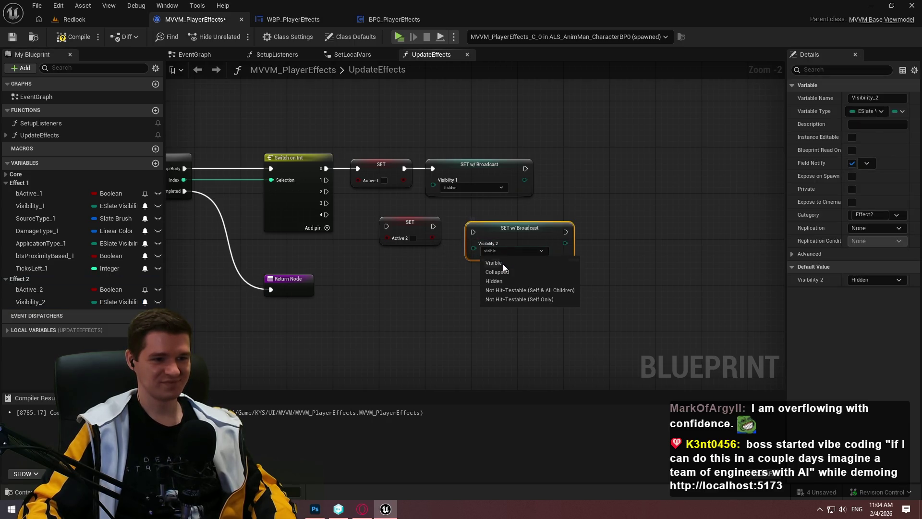
click(500, 282)
- Chain the SET Active 2 node into the Visibility 2 setter
click(89, 302)
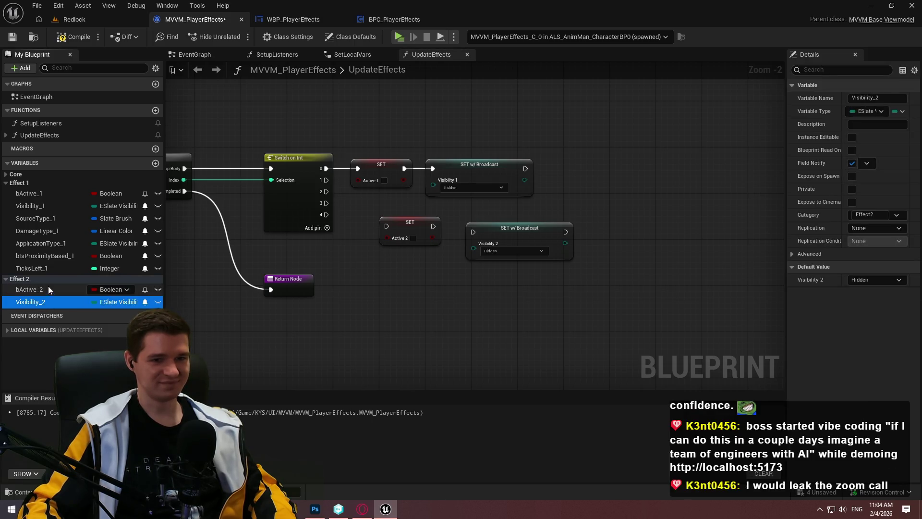
click(102, 291)
right_click(516, 257)
scroll(506, 245, up, 2)
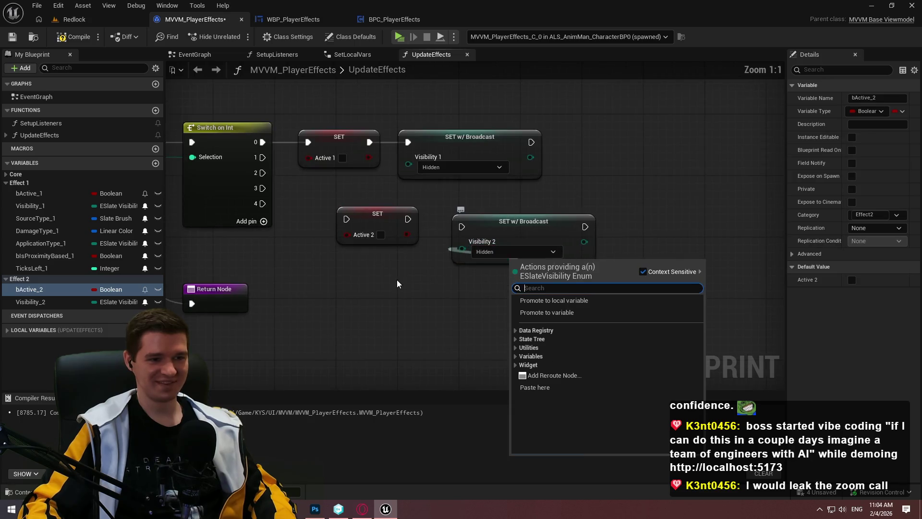
click(459, 228)
drag(462, 227, 408, 221)
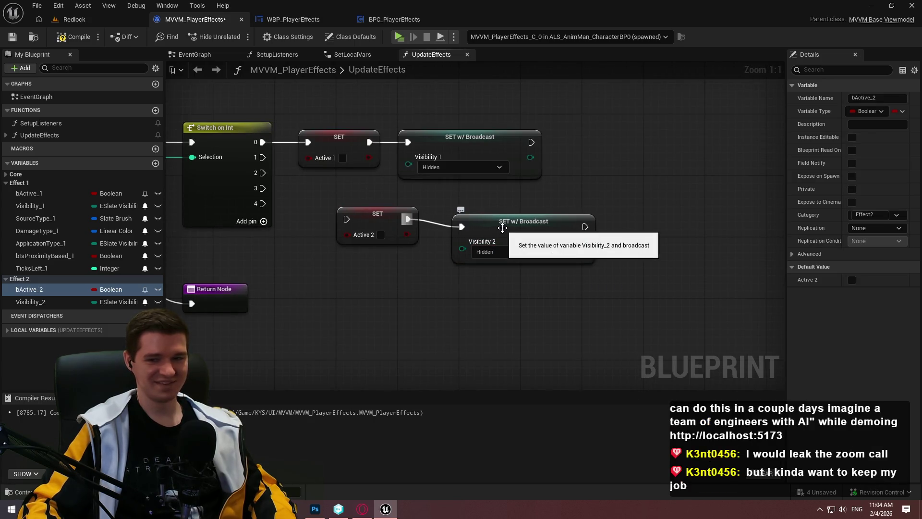
drag(500, 231, 490, 224)
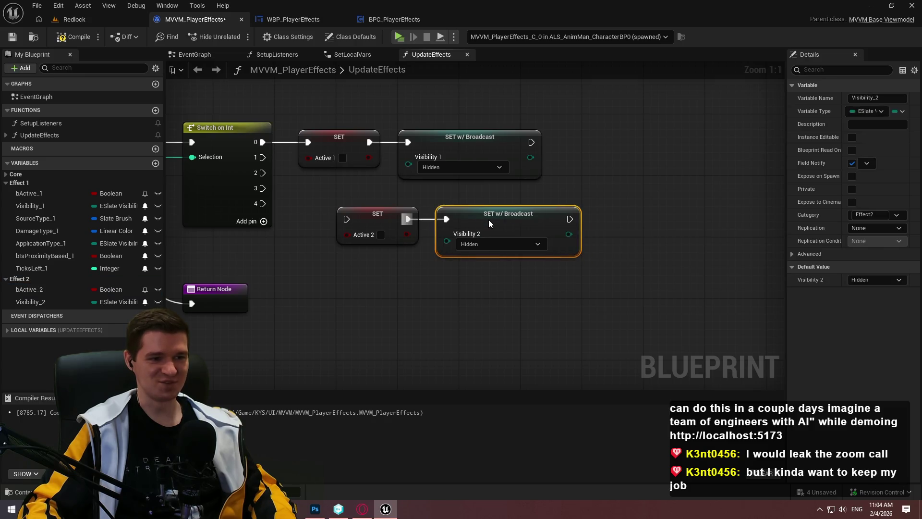
click(520, 258)
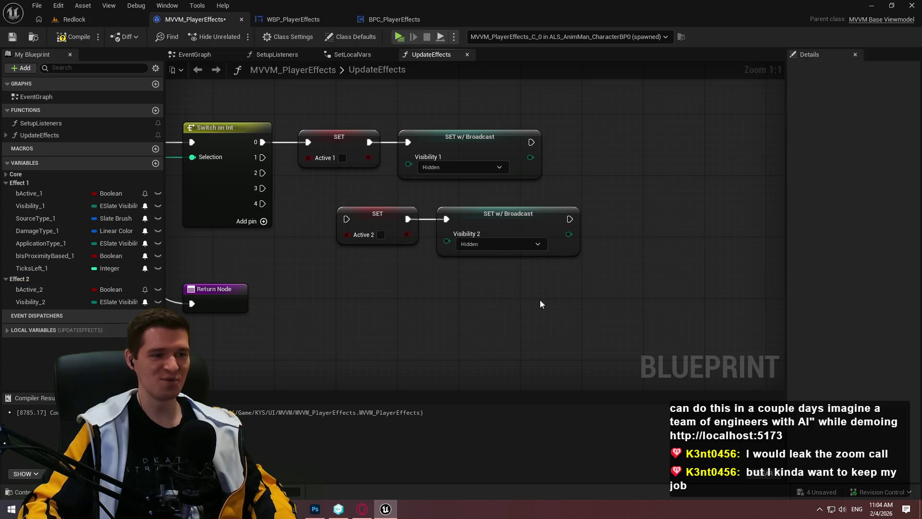
- Line up the Effect 2 setters below Effect 1's and run them from Switch case 1
drag(506, 159, 510, 247)
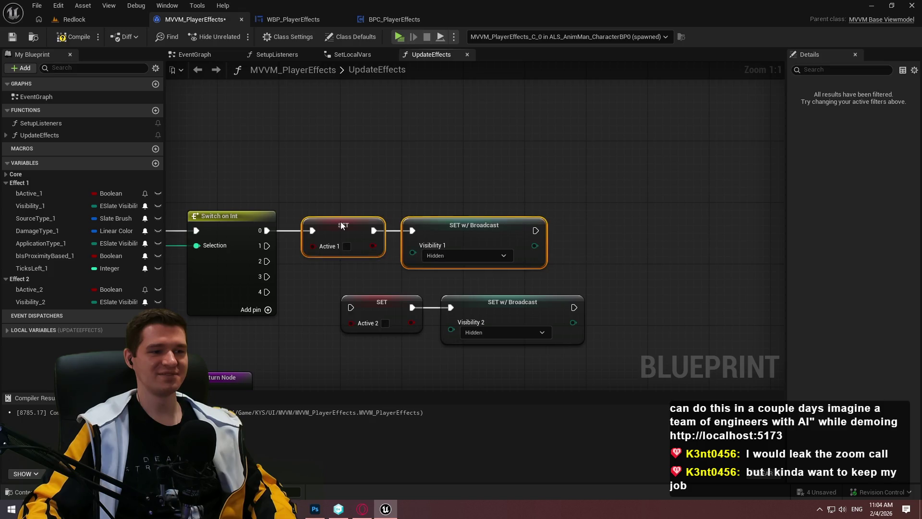
drag(352, 219, 399, 160)
mouse_move(578, 377)
mouse_down()
mouse_move(371, 311)
mouse_move(393, 233)
mouse_move(267, 246)
mouse_up()
click(374, 230)
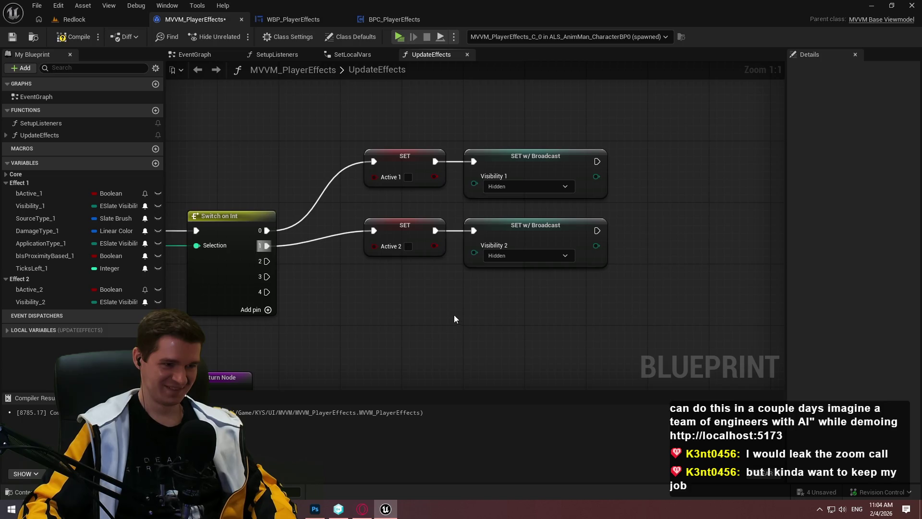
mouse_move(617, 330)
mouse_down()
mouse_move(485, 243)
mouse_move(360, 216)
mouse_up()
mouse_move(546, 310)
mouse_down()
mouse_move(456, 210)
mouse_move(425, 217)
mouse_move(398, 188)
mouse_move(407, 184)
mouse_up()
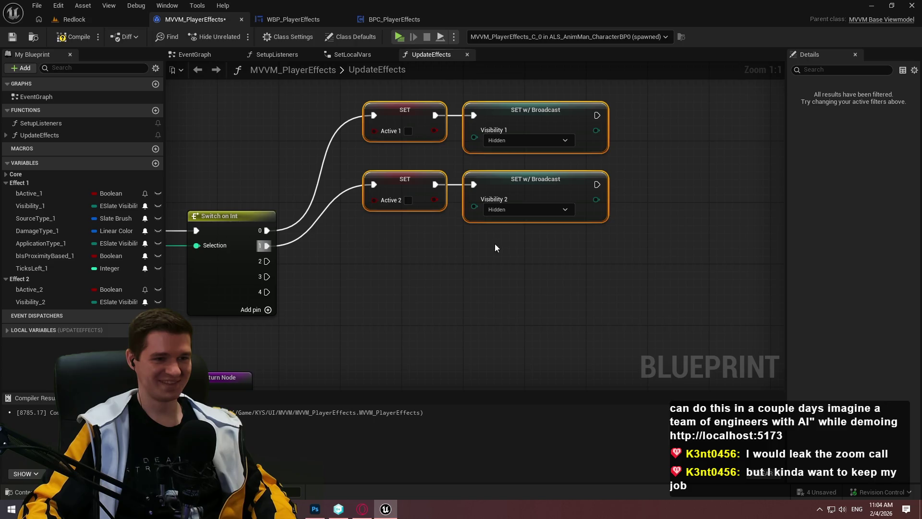
- Resize the Effect 1 comment box so the Effect 1 and Effect 2 blocks line up
click(520, 282)
scroll(461, 230, down, 10)
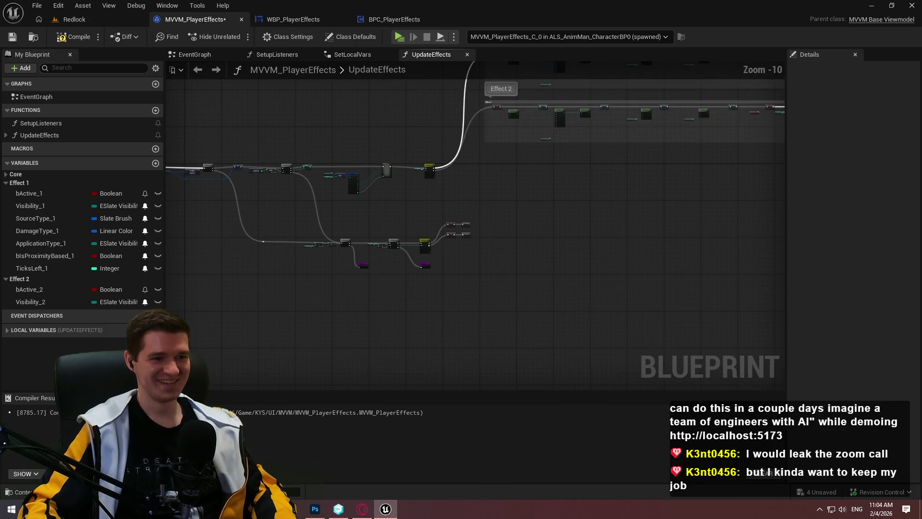
drag(556, 290, 278, 200)
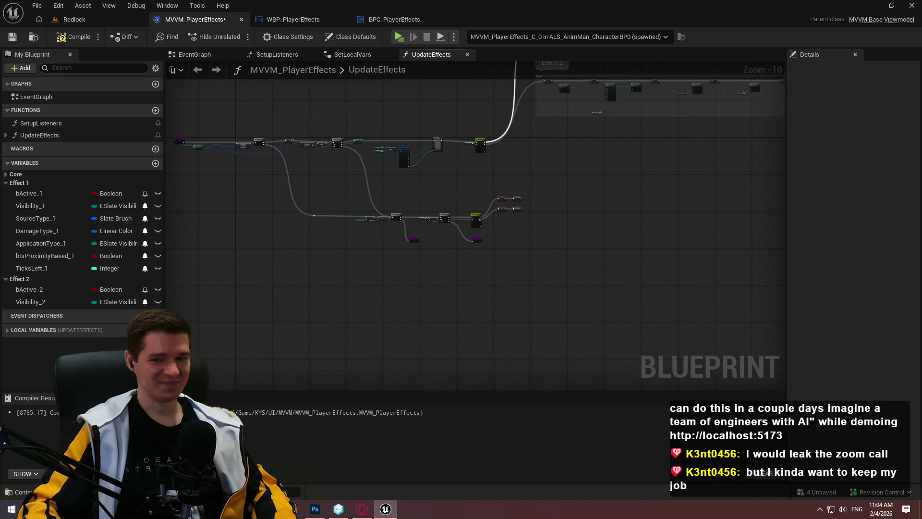
drag(768, 134, 657, 245)
drag(574, 255, 298, 157)
scroll(336, 163, up, 6)
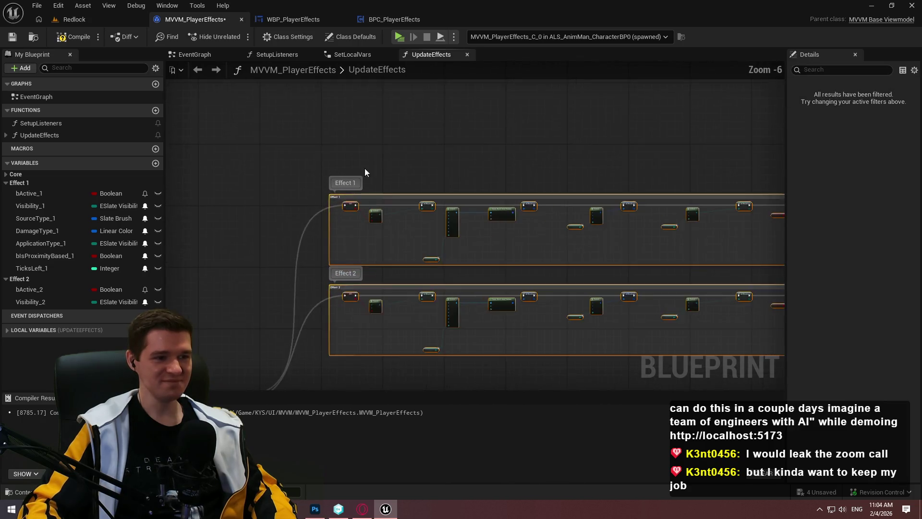
mouse_move(376, 195)
mouse_down()
mouse_move(362, 164)
mouse_move(383, 149)
mouse_up()
scroll(369, 195, down, 4)
scroll(368, 195, down, 1)
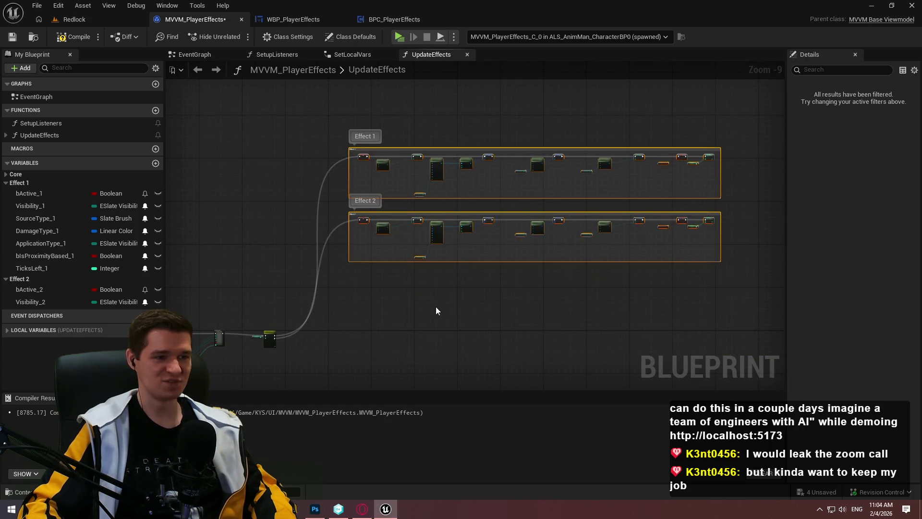
click(436, 306)
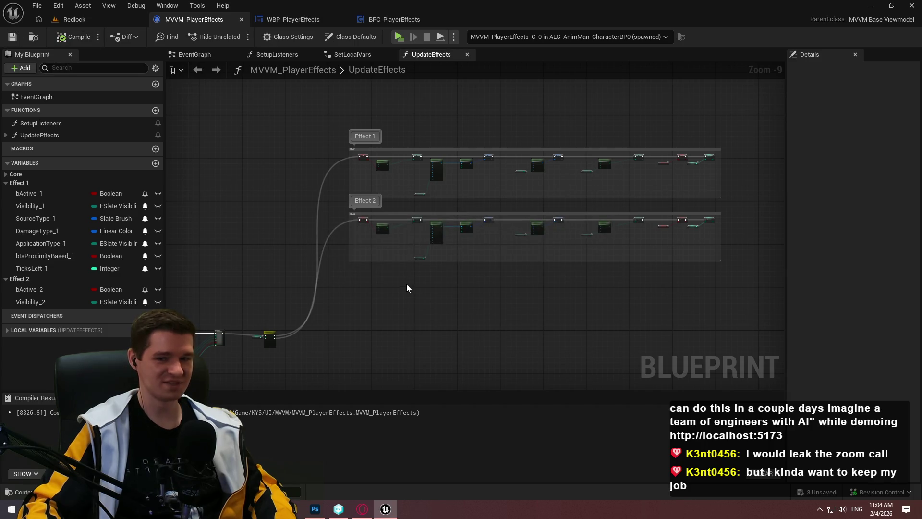
scroll(357, 262, up, 5)
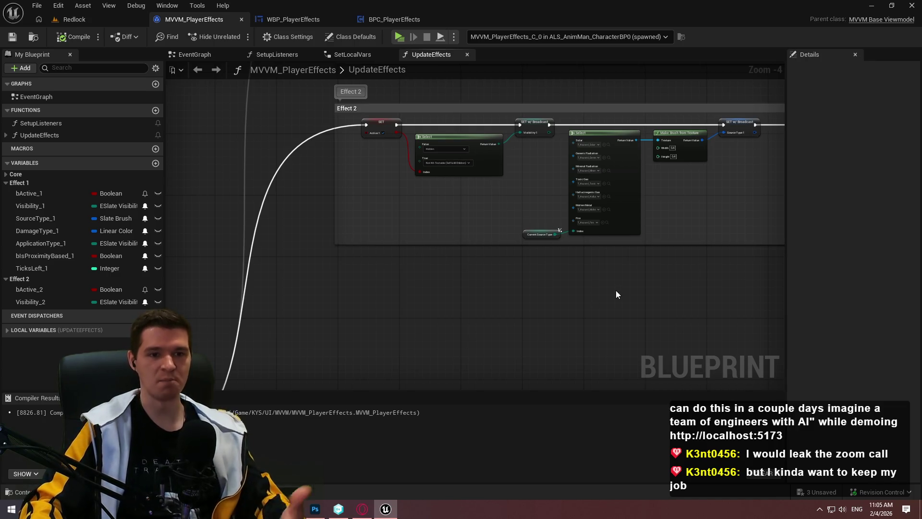
- Copy SourceType_1 and DamageType_1 into the Effect 2 category as SourceType_2 and DamageType_2
mouse_move(686, 200)
mouse_down()
mouse_move(448, 205)
mouse_move(467, 216)
mouse_up()
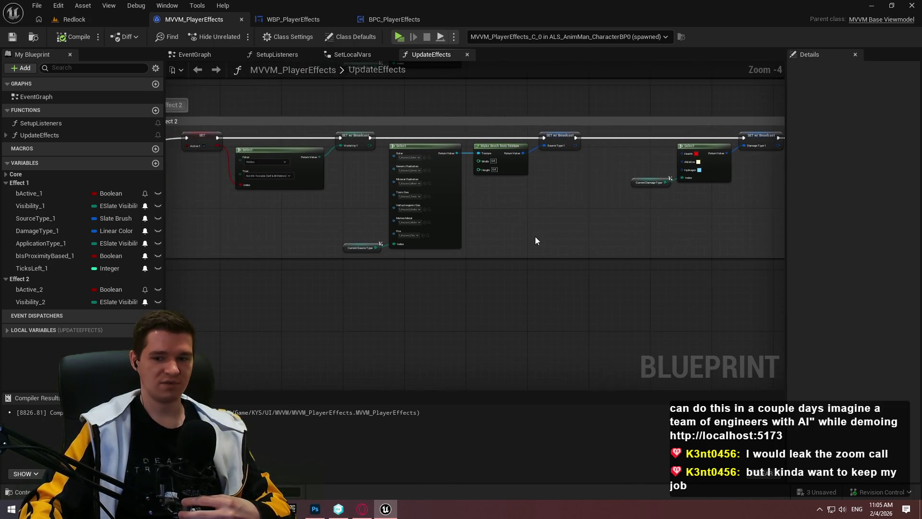
mouse_move(534, 236)
mouse_down()
mouse_move(552, 223)
mouse_move(318, 149)
mouse_up()
scroll(318, 149, up, 3)
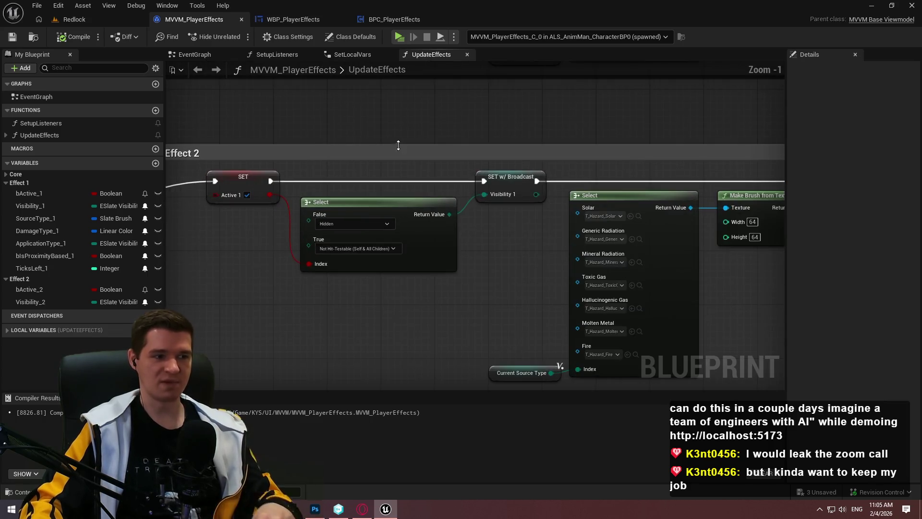
scroll(398, 144, down, 2)
scroll(216, 237, up, 4)
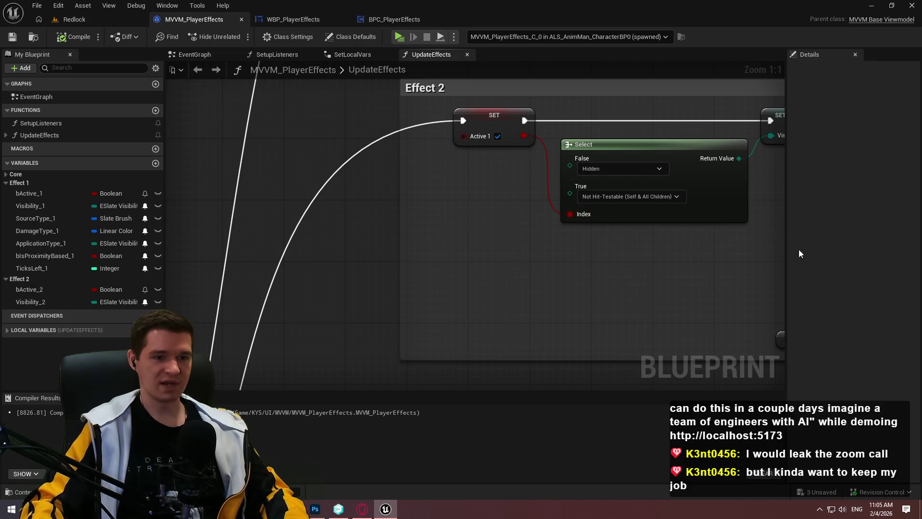
click(50, 218)
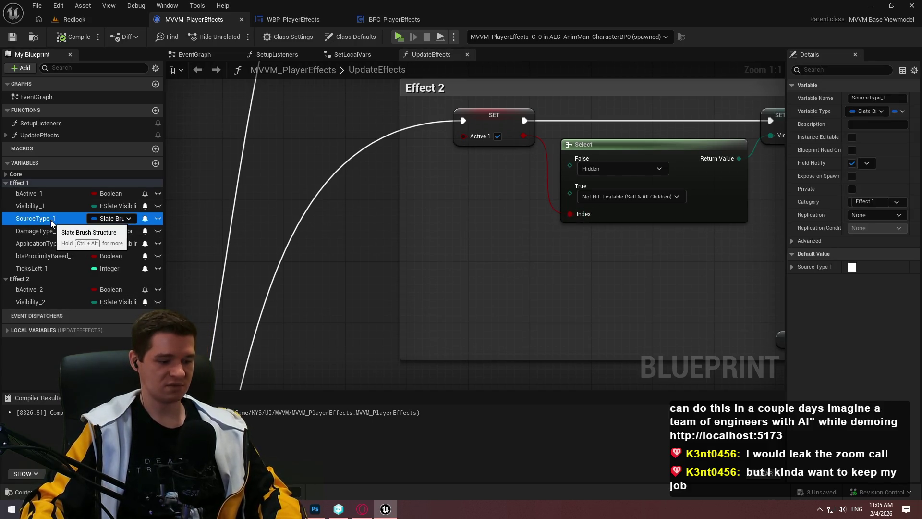
key(ctrl+w)
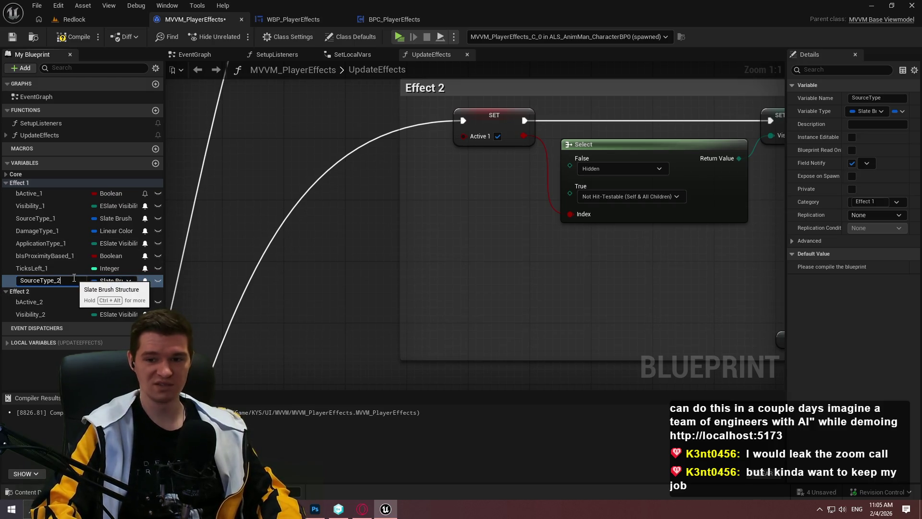
key(Return)
mouse_move(73, 280)
mouse_down()
mouse_move(42, 307)
mouse_move(26, 298)
mouse_up()
click(54, 231)
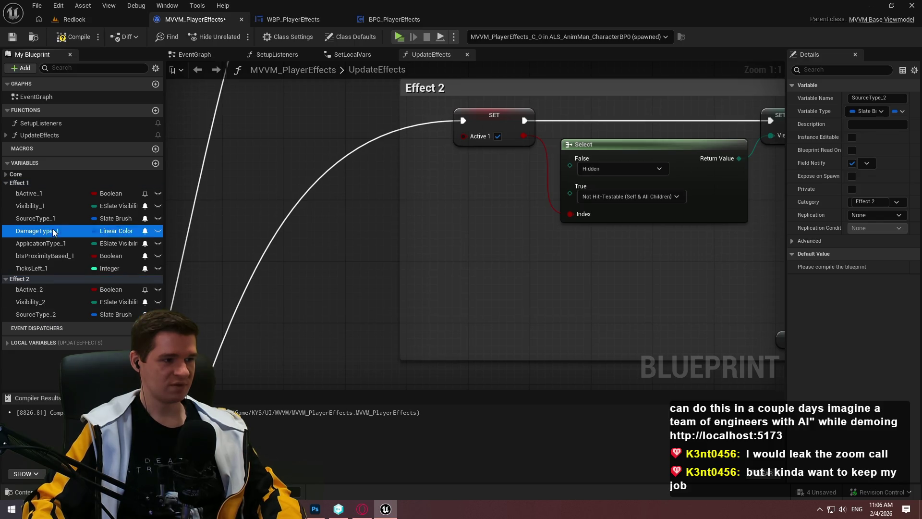
key(ctrl+d)
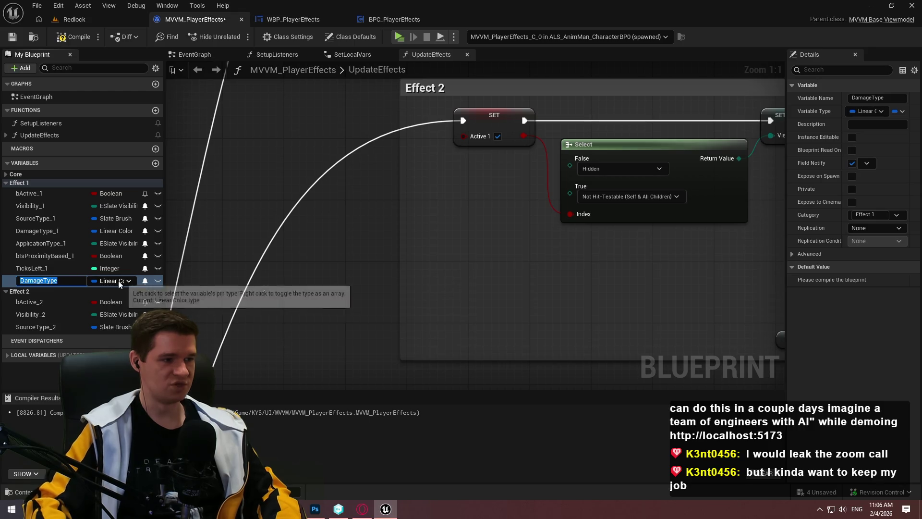
key(End)
text(_2)
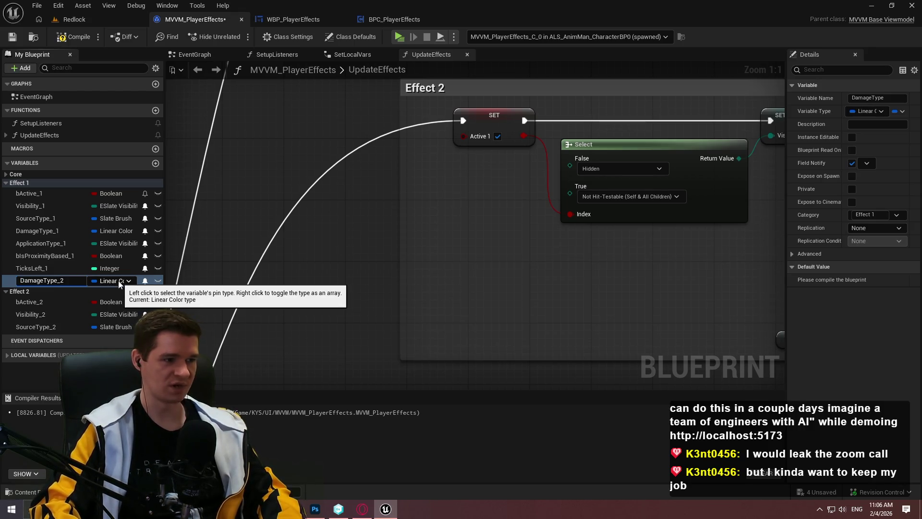
key(Return)
mouse_move(42, 281)
mouse_down()
mouse_move(36, 293)
mouse_move(27, 291)
mouse_up()
- Copy ApplicationType_1 as ApplicationType_2 in Effect 2, correcting a mistyped name
click(50, 244)
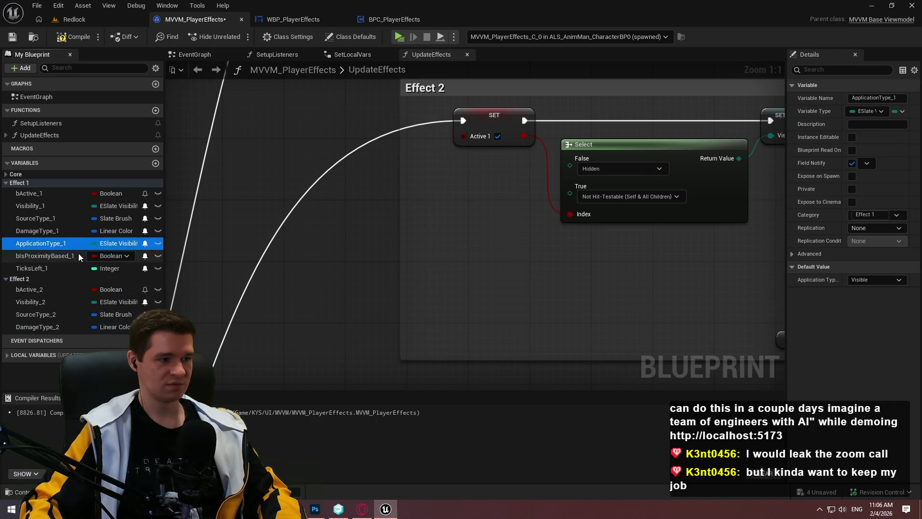
key(ctrl+w)
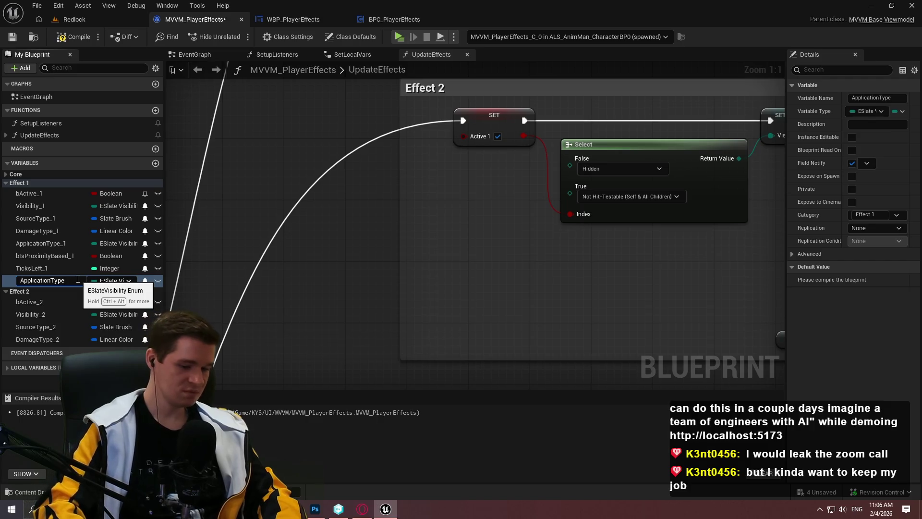
text(-@)
key(Return)
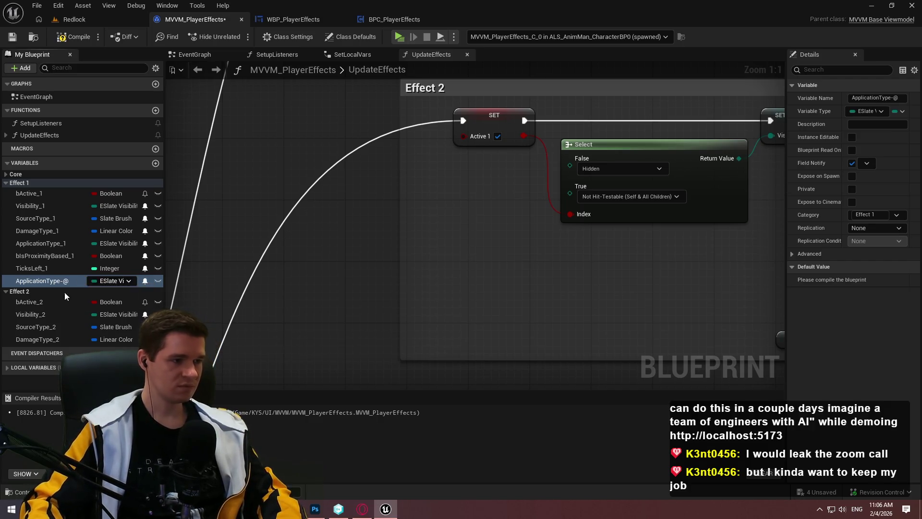
click(70, 281)
key(End)
key(shift+Left)
key(shift+Left)
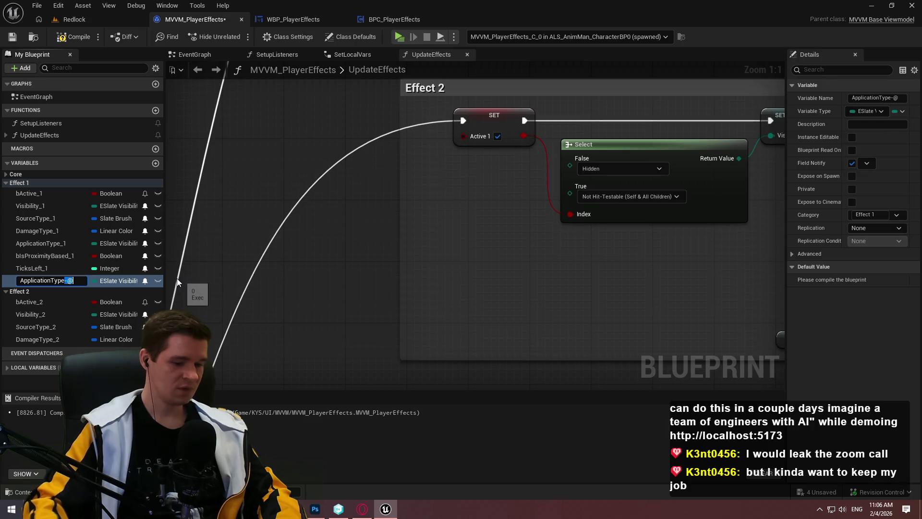
text(_2)
key(Return)
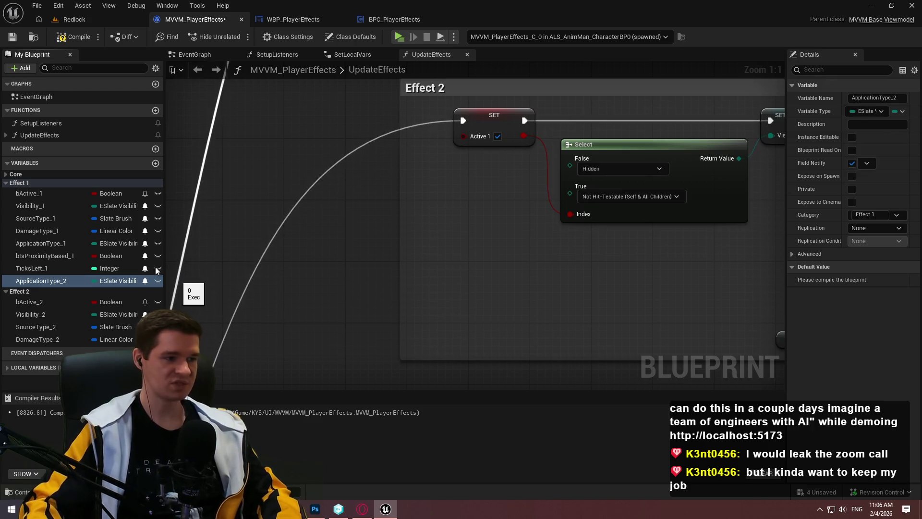
drag(48, 282, 33, 291)
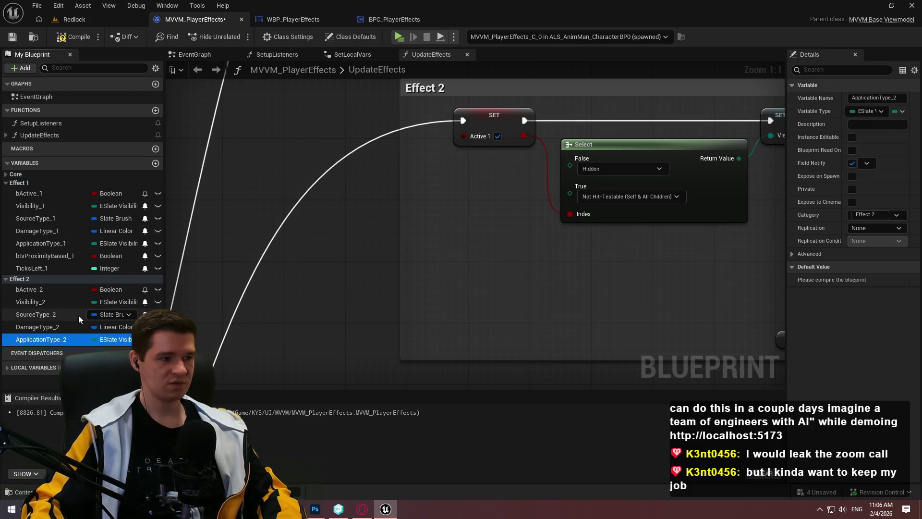
- Copy bIsProximityBased_1 and TicksLeft_1 into Effect 2 as bIsProximityBased_2 and TicksLeft_2
click(59, 256)
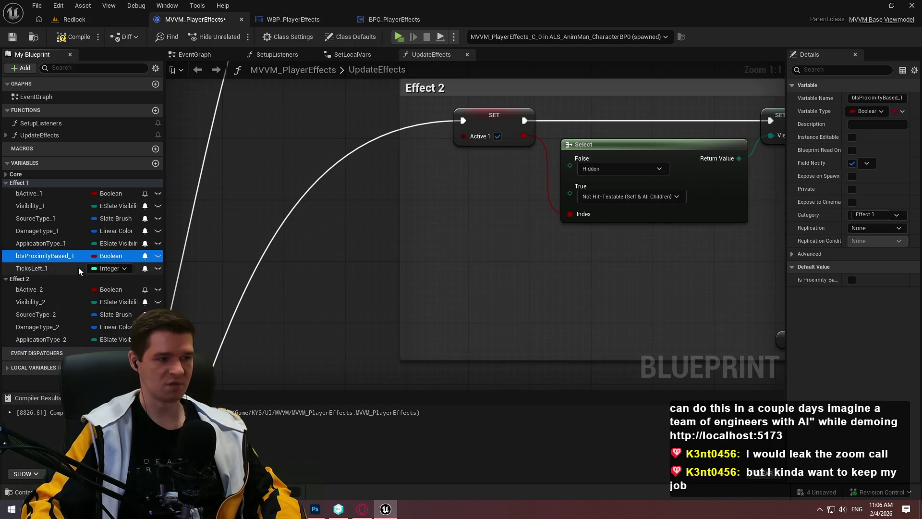
key(ctrl+w)
key(End)
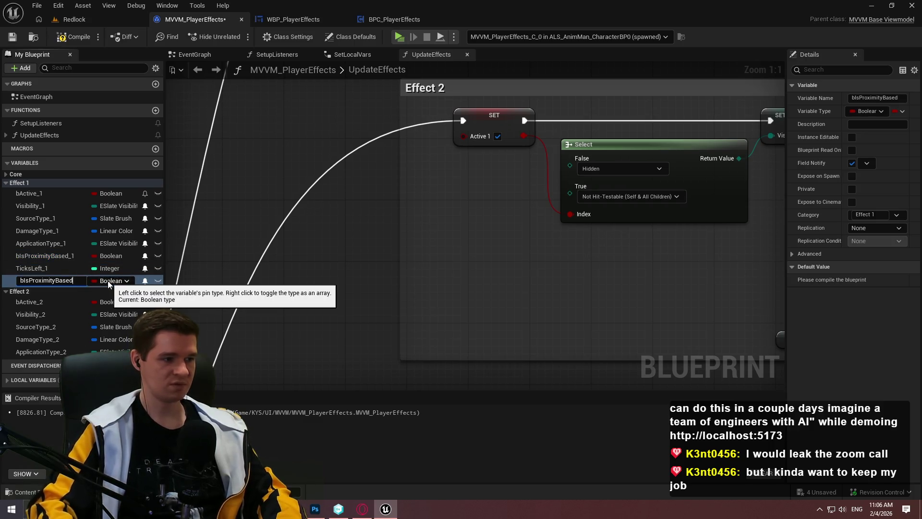
text(_2)
key(Return)
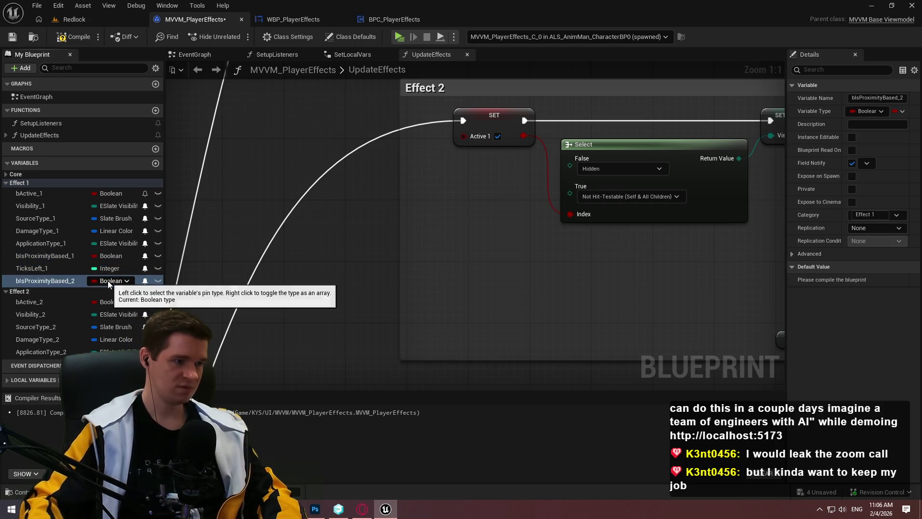
drag(107, 280, 33, 292)
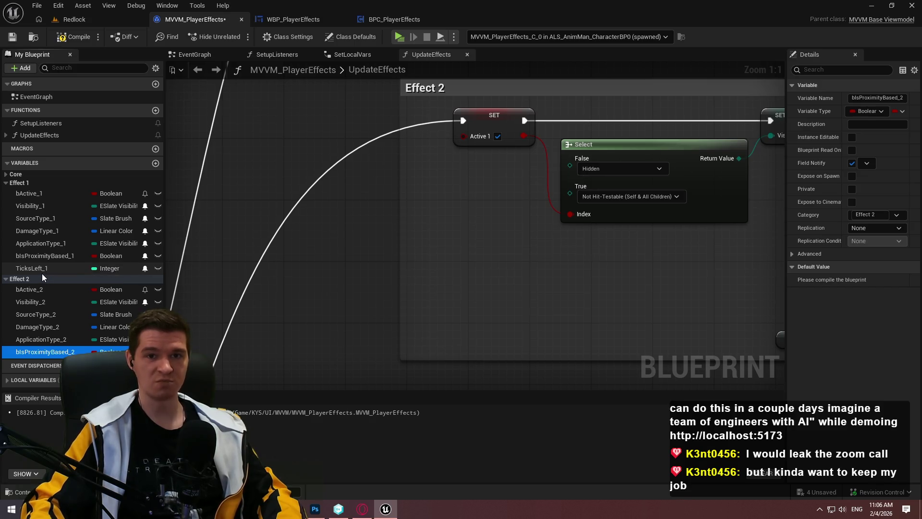
click(41, 272)
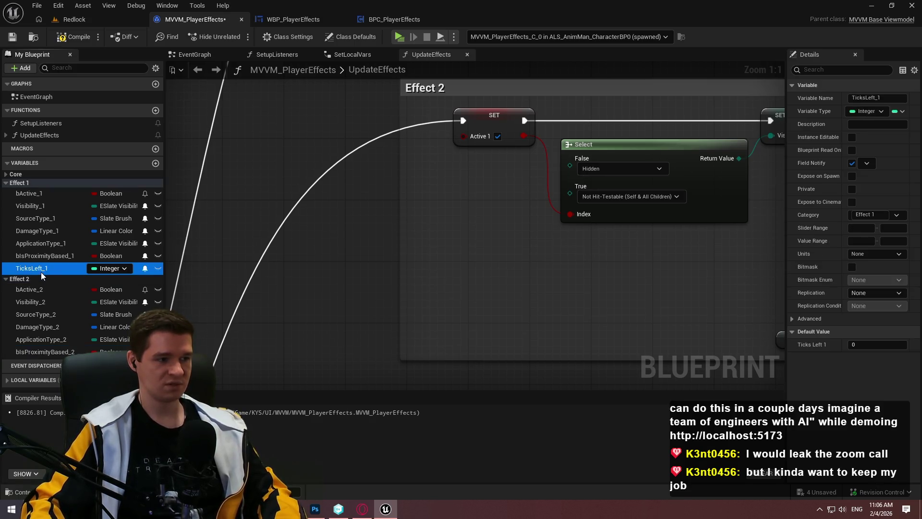
key(ctrl+w)
key(End)
text(_2)
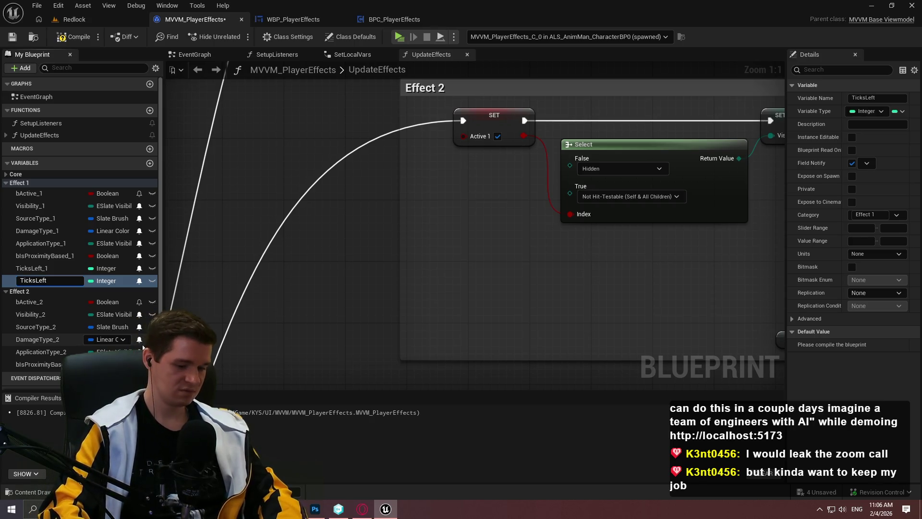
key(Return)
drag(32, 280, 22, 291)
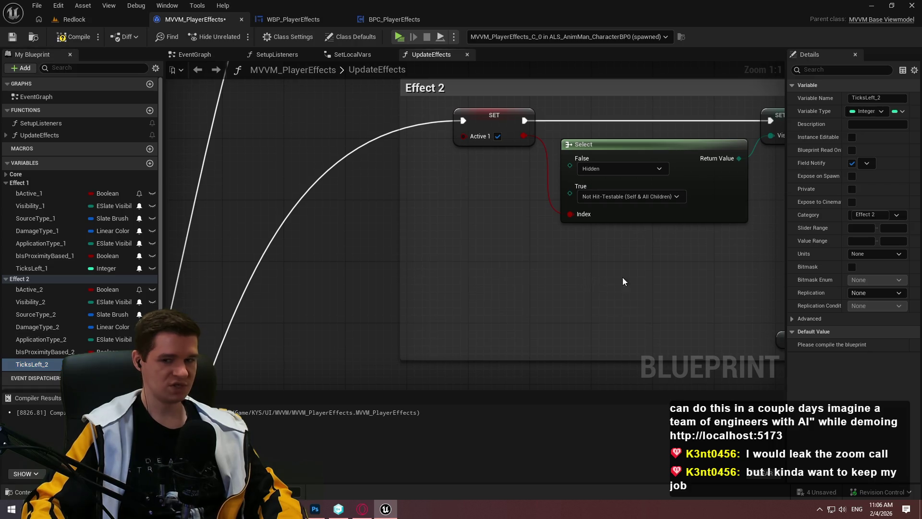
drag(622, 278, 494, 340)
- Point the Effect 2 setters at Active 2, Visibility 2 and SourceType_2
mouse_move(62, 284)
mouse_down()
mouse_move(355, 175)
mouse_move(248, 169)
mouse_up()
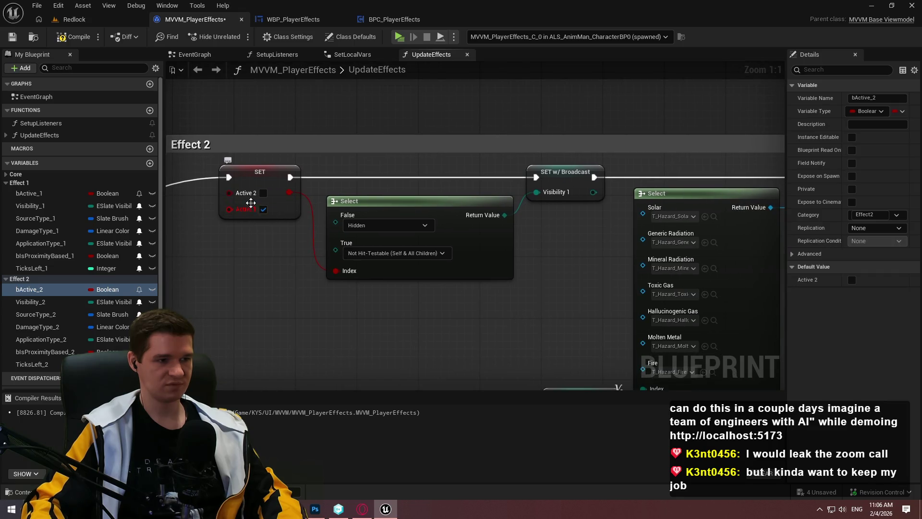
click(266, 194)
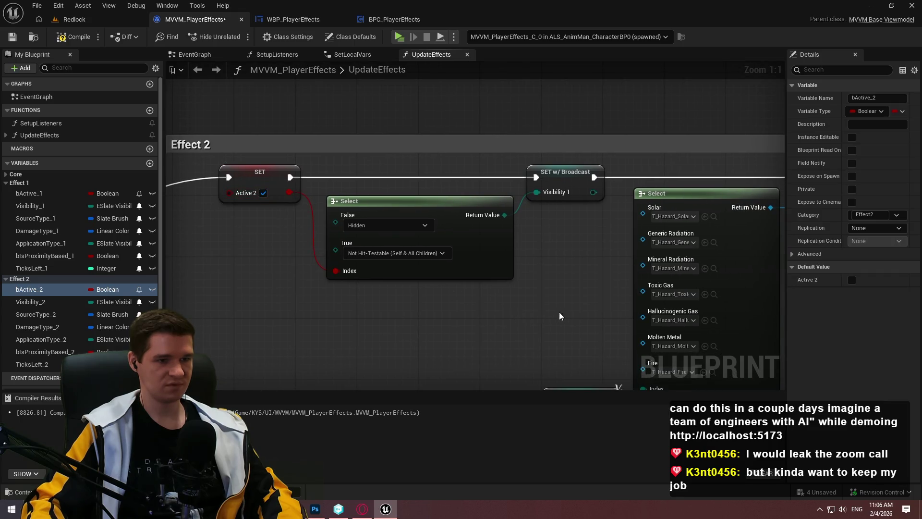
drag(559, 312, 462, 309)
drag(30, 302, 467, 175)
mouse_move(485, 235)
mouse_down()
mouse_move(402, 253)
mouse_move(25, 250)
mouse_up()
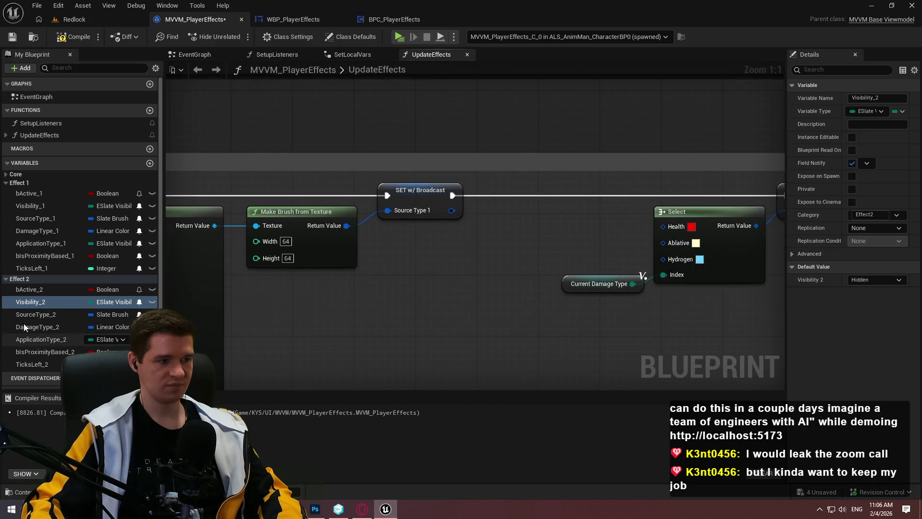
mouse_move(29, 314)
mouse_down()
mouse_move(257, 267)
mouse_move(423, 193)
mouse_up()
drag(572, 230, 161, 248)
- Switch the remaining setters to DamageType_2, ApplicationType_2, bIsProximityBased_2 and TicksLeft_2, then compile
mouse_move(30, 326)
mouse_down()
mouse_move(191, 294)
mouse_move(377, 229)
mouse_up()
drag(562, 240, 173, 245)
mouse_move(30, 339)
mouse_down()
mouse_move(461, 236)
mouse_move(448, 225)
mouse_up()
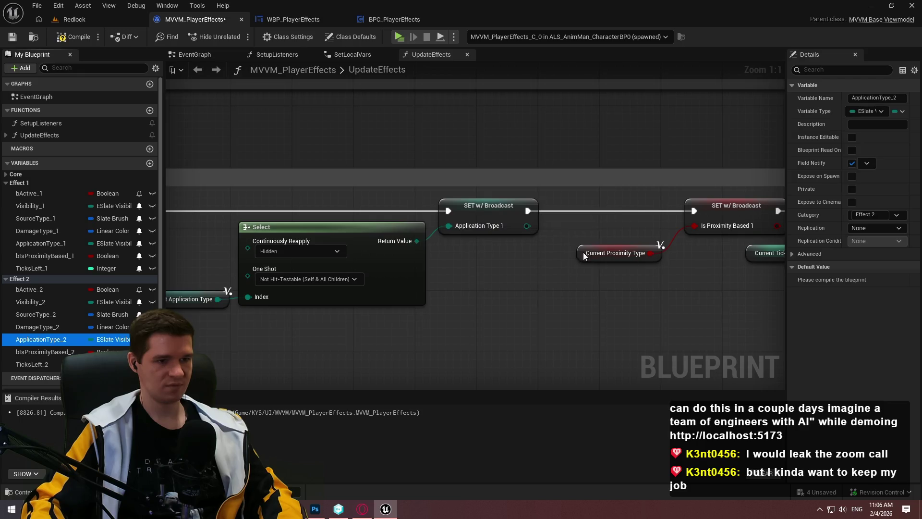
drag(629, 222, 182, 226)
mouse_move(29, 352)
mouse_down()
mouse_move(290, 241)
mouse_move(296, 215)
mouse_up()
mouse_move(46, 364)
mouse_down()
mouse_move(531, 212)
mouse_move(432, 212)
mouse_up()
scroll(480, 254, down, 7)
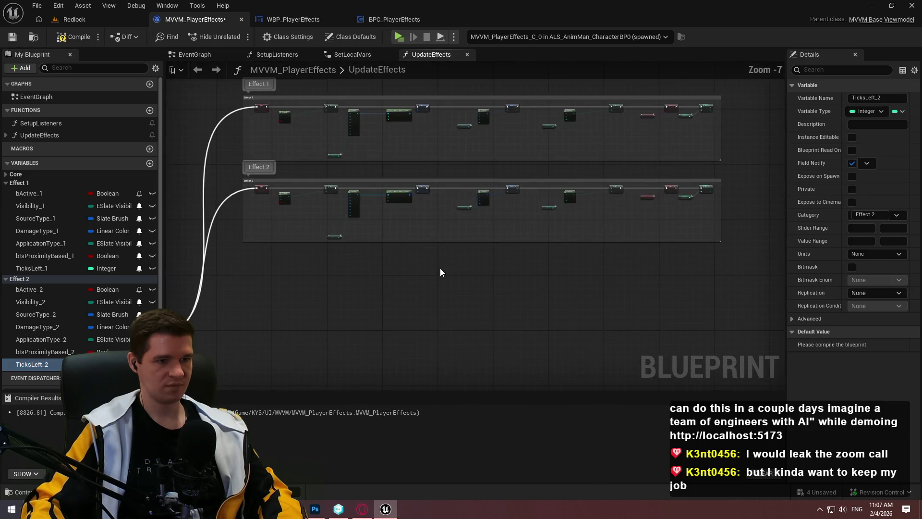
scroll(477, 255, up, 3)
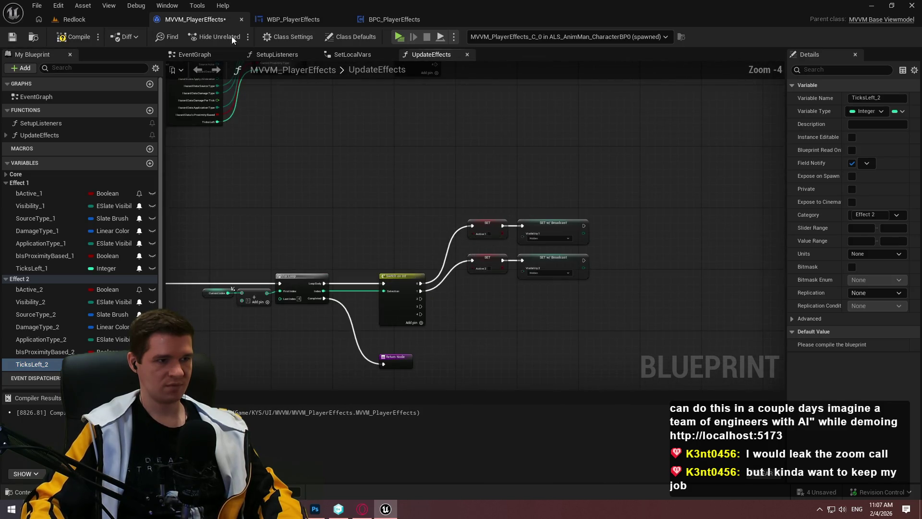
click(73, 37)
- Return to the WBP_PlayerEffects designer and expand Effect2 in the Hierarchy
click(307, 19)
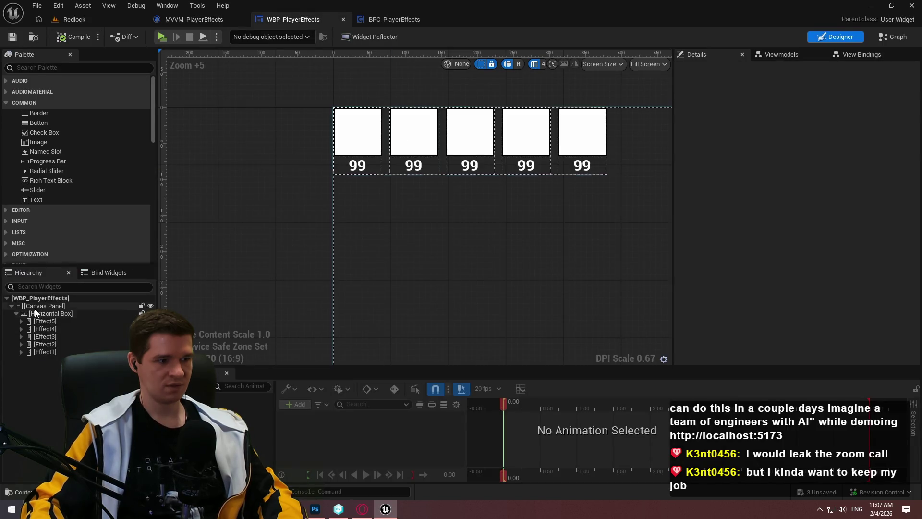
click(21, 345)
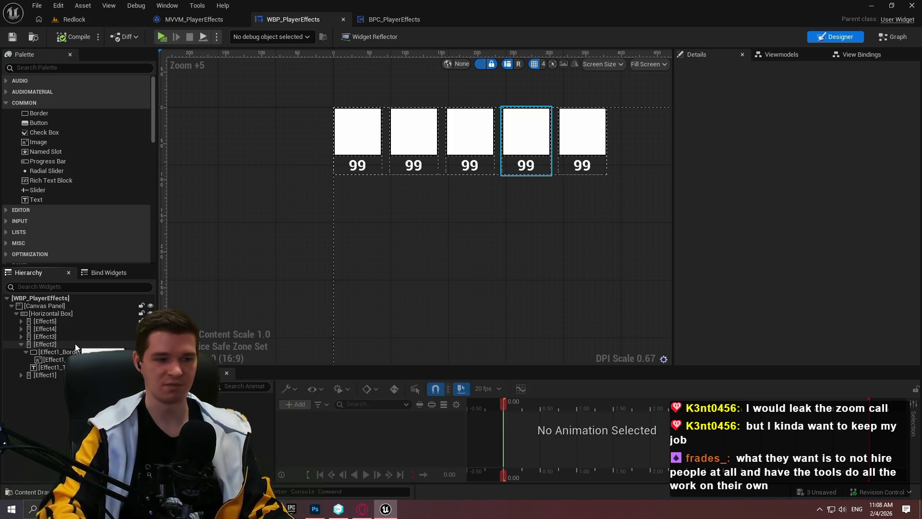
- Rename the border inside Effect2 to Effect2_Border
click(21, 375)
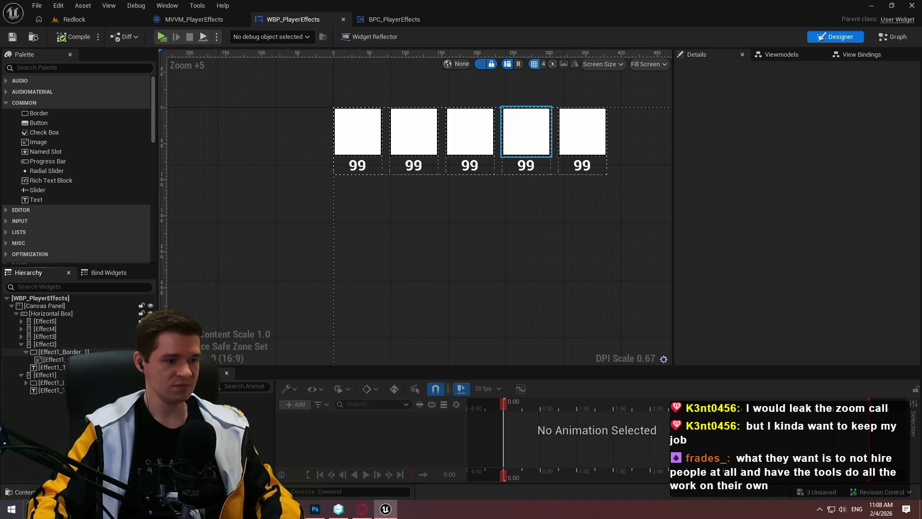
click(96, 352)
click(60, 353)
click(60, 352)
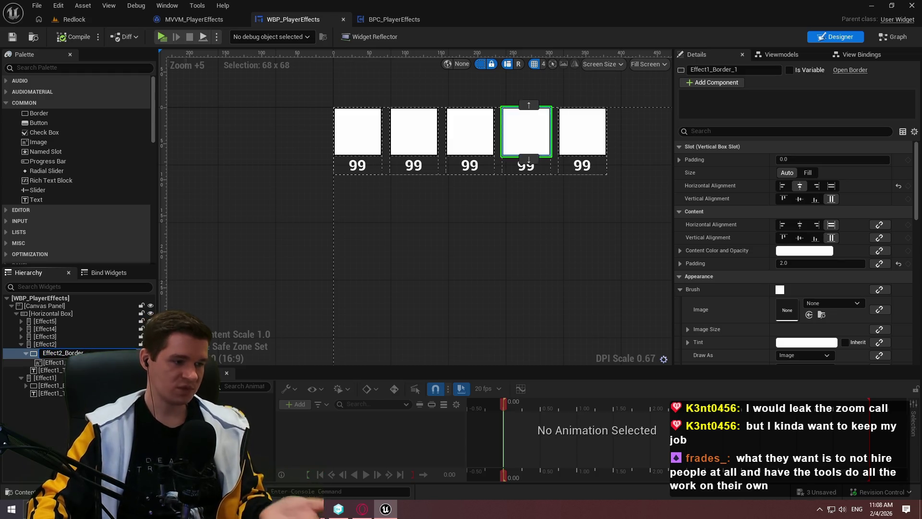
key(Return)
click(53, 360)
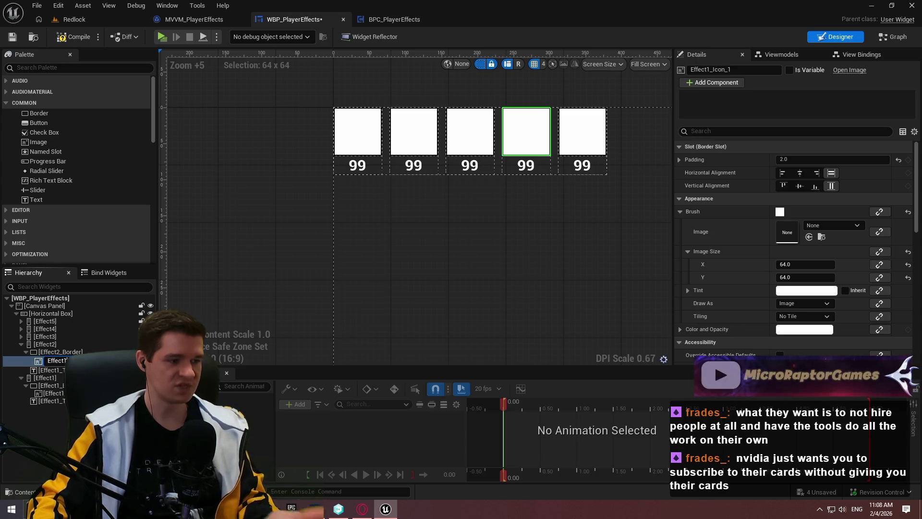
click(50, 367)
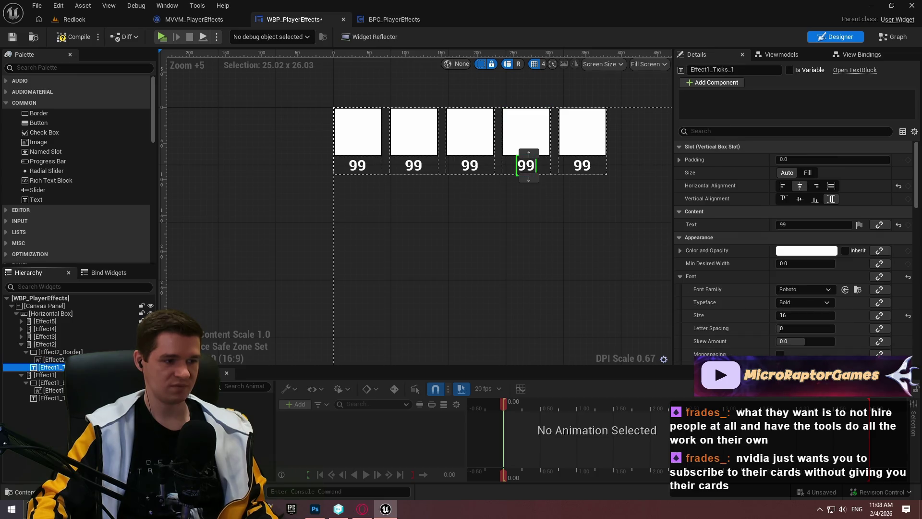
- Rename the Effect2 tick count text to Effect2_Ticks and save the widget blueprint
key(F2)
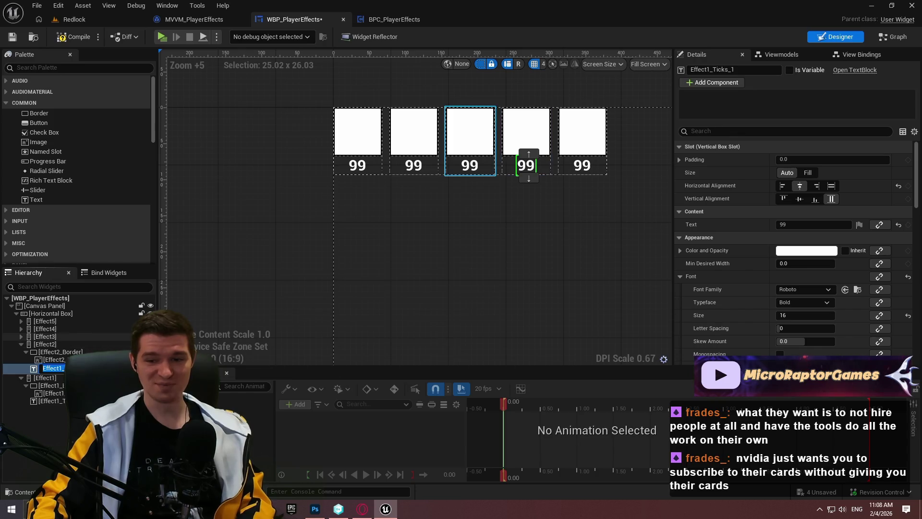
key(Return)
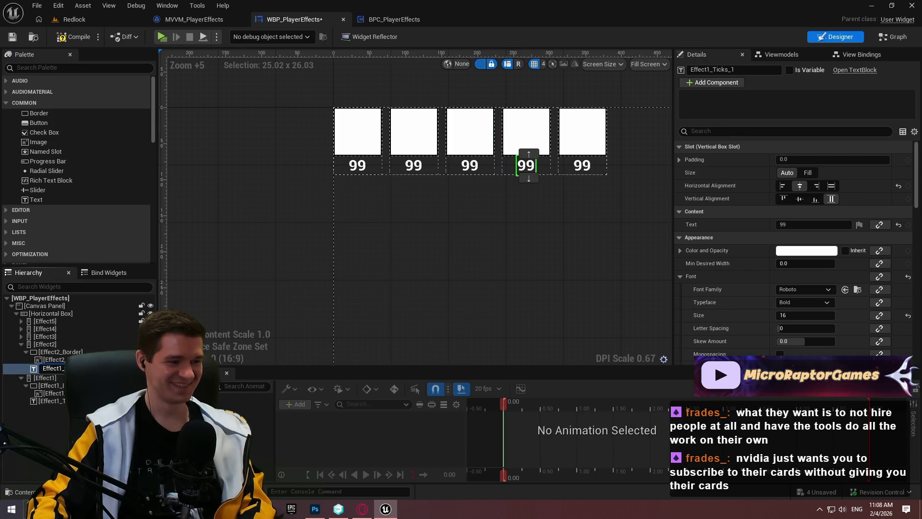
key(BackSpace)
text(2)
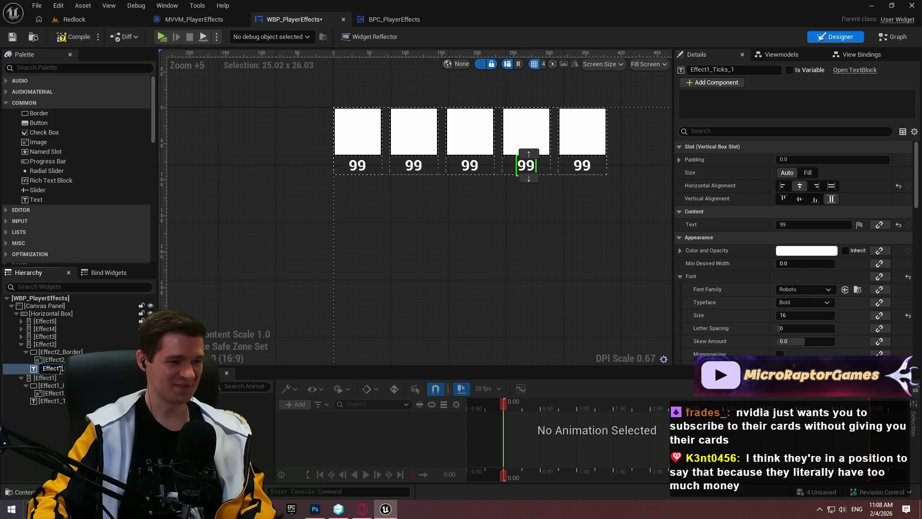
key(Return)
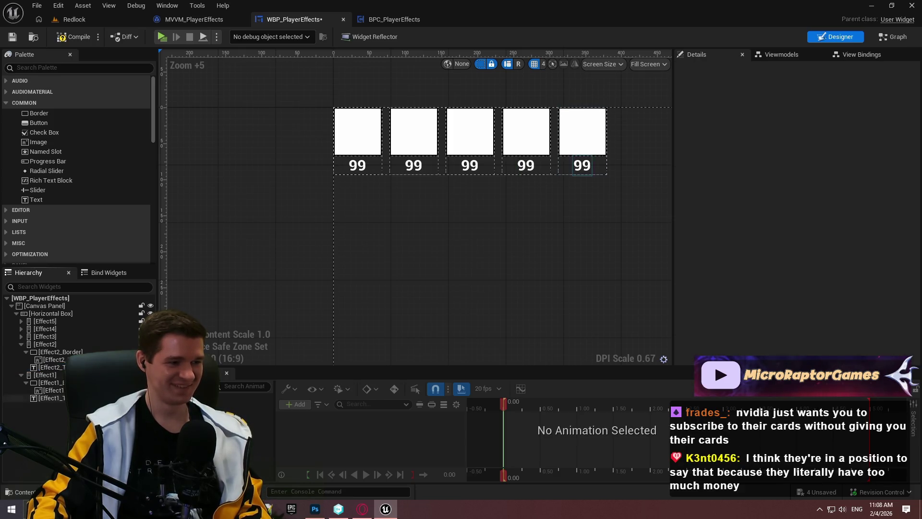
key(ctrl+s)
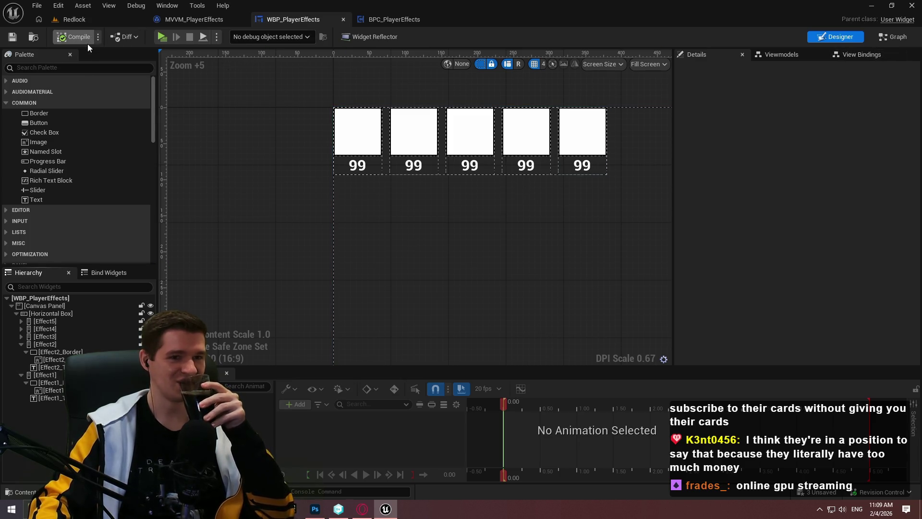
click(892, 36)
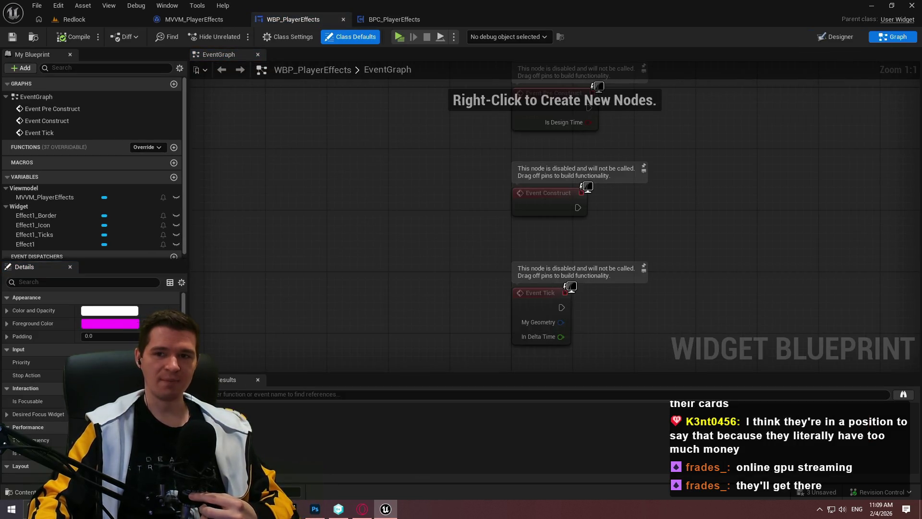
- Switch from Unreal Engine to the web browser window
key(alt+Tab)
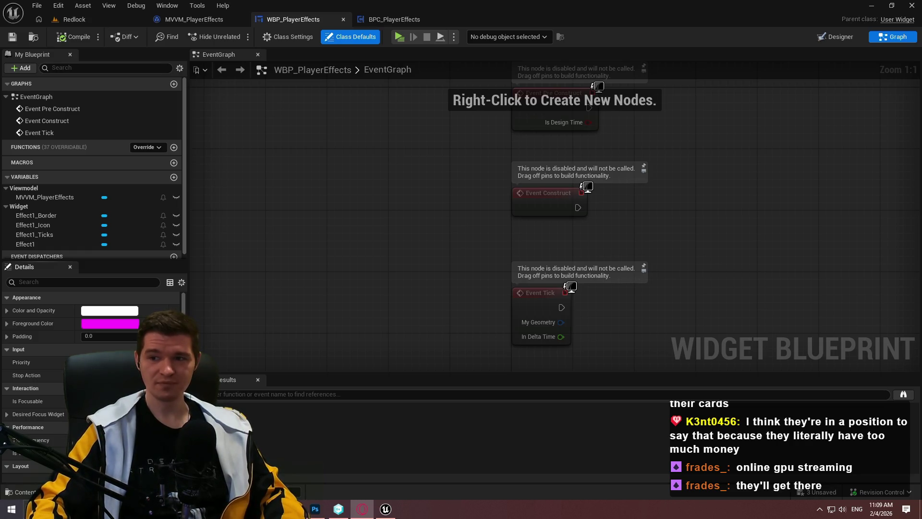
key(alt+Tab)
click(523, 355)
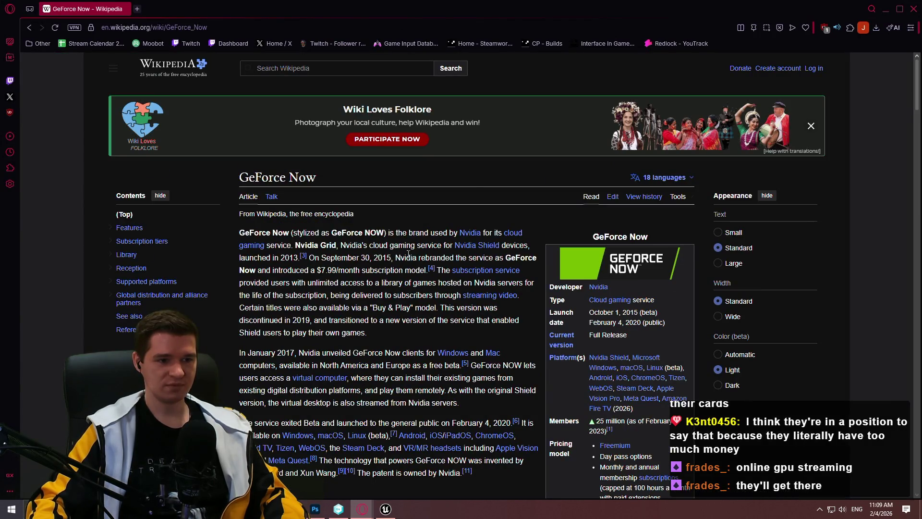
- Skim the GeForce Now article and enter 'nvidia tegra k1' in the address bar
mouse_move(406, 257)
mouse_down()
mouse_move(366, 246)
mouse_move(356, 255)
mouse_up()
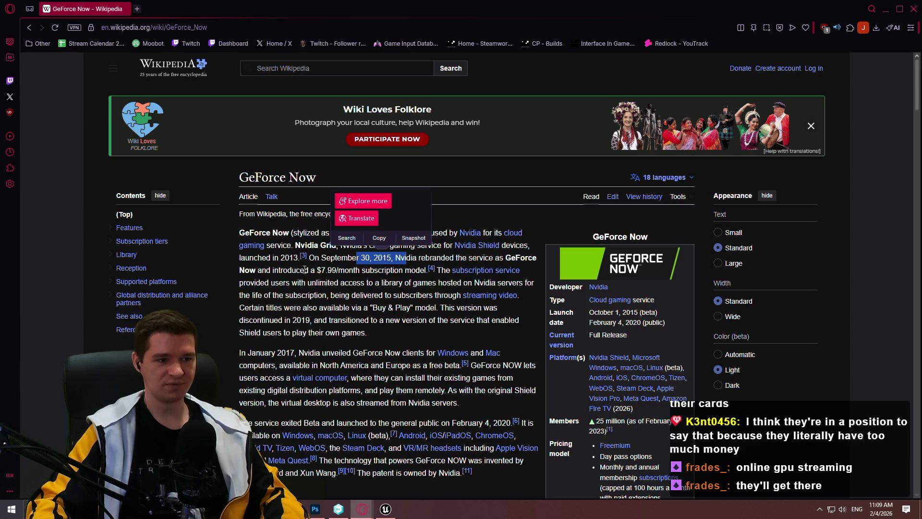
click(473, 258)
mouse_move(479, 253)
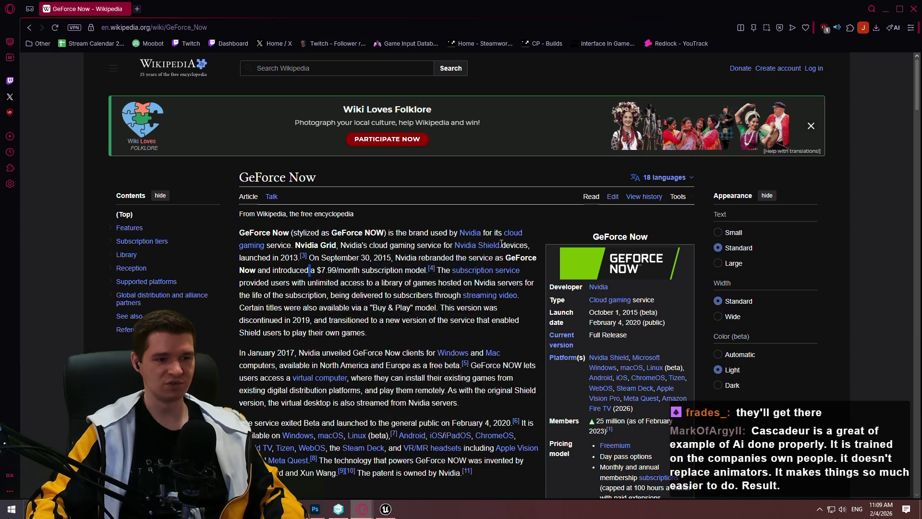
click(310, 28)
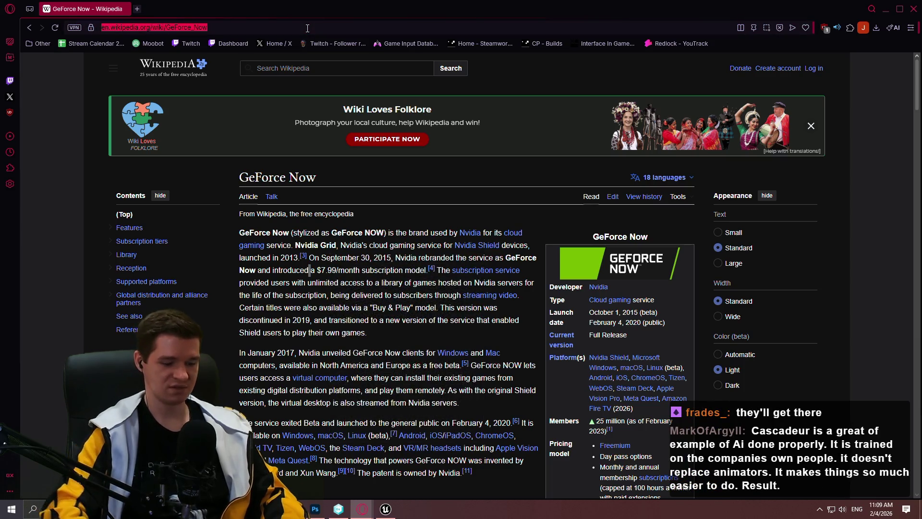
text(nvidia tegra k1)
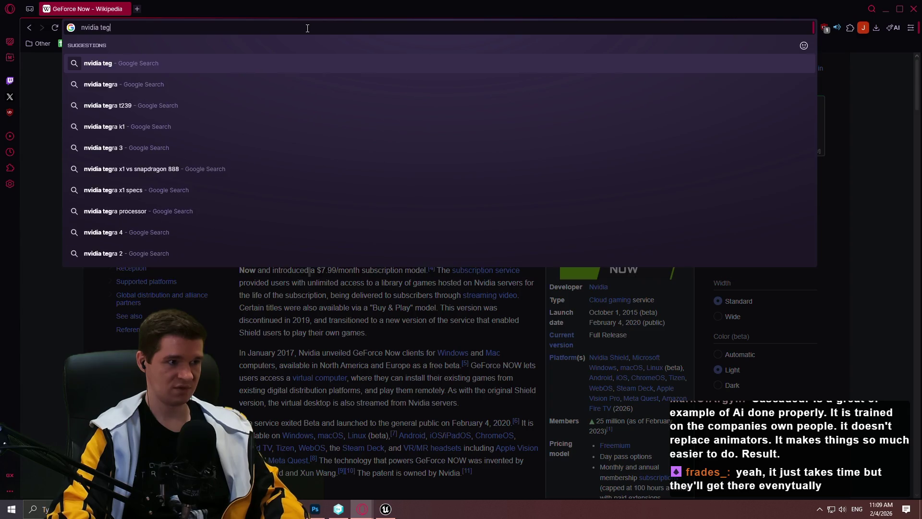
- Search images for 'nvidia tegra k1' and preview the Nvidia Shield tablet picture
key(Return)
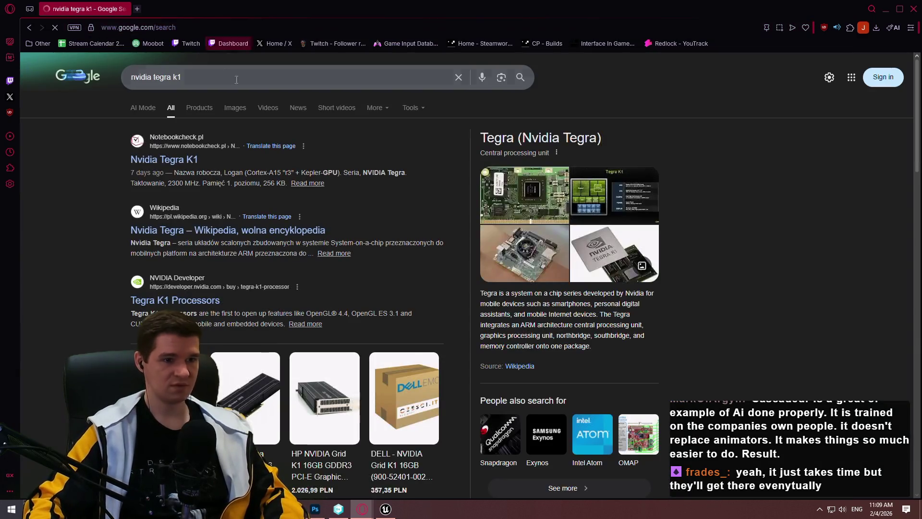
click(235, 112)
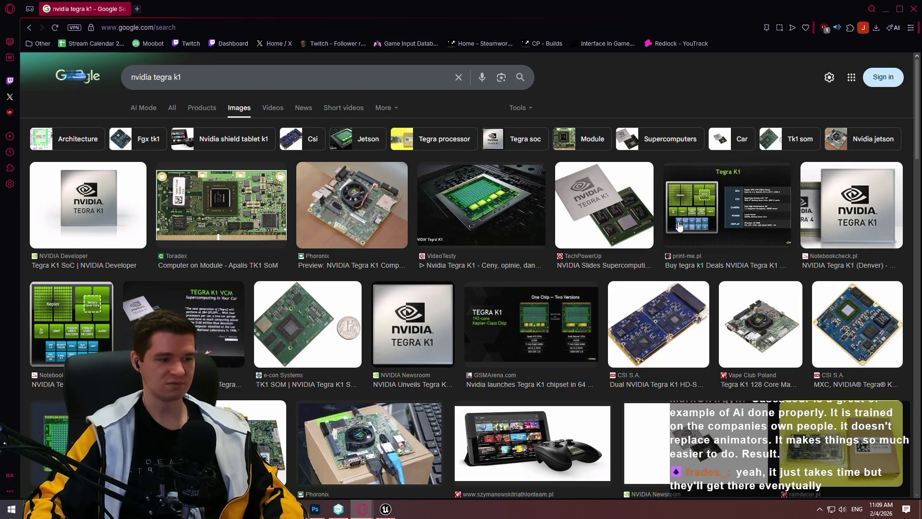
scroll(667, 227, down, 2)
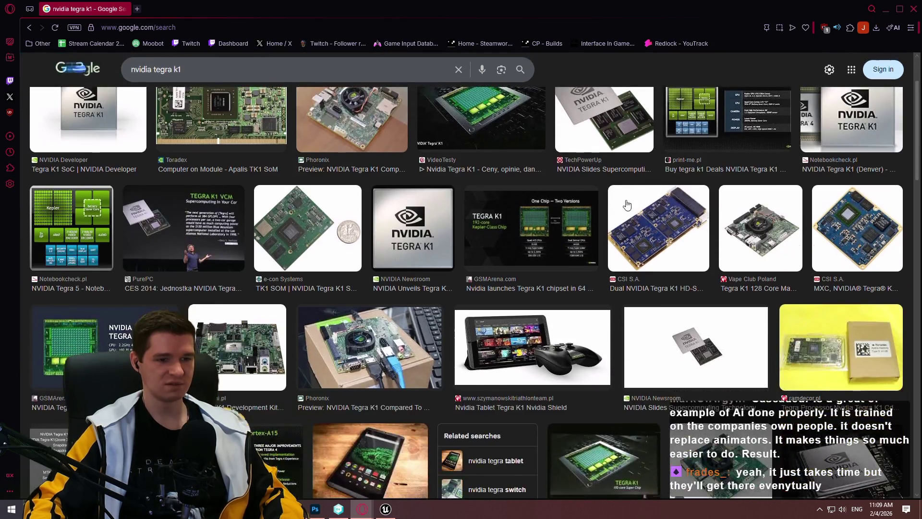
scroll(620, 207, up, 1)
scroll(621, 212, down, 3)
click(590, 237)
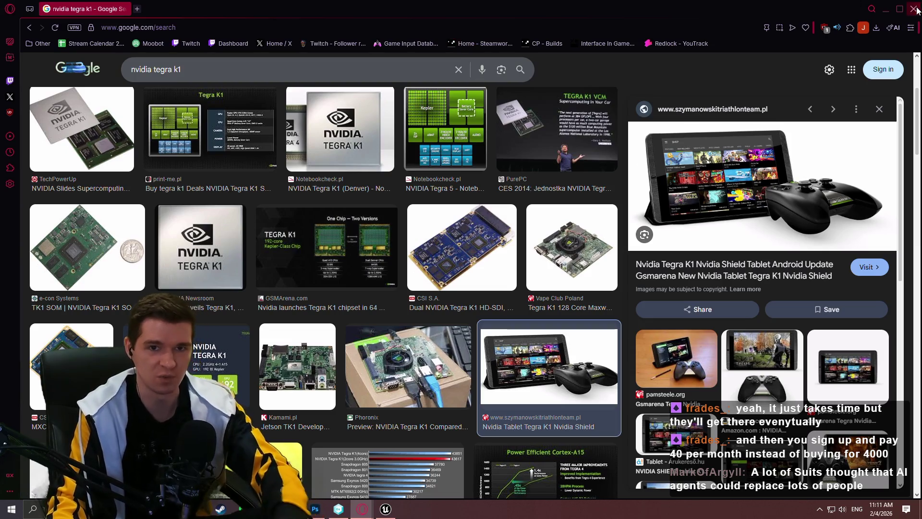
key(alt+Tab)
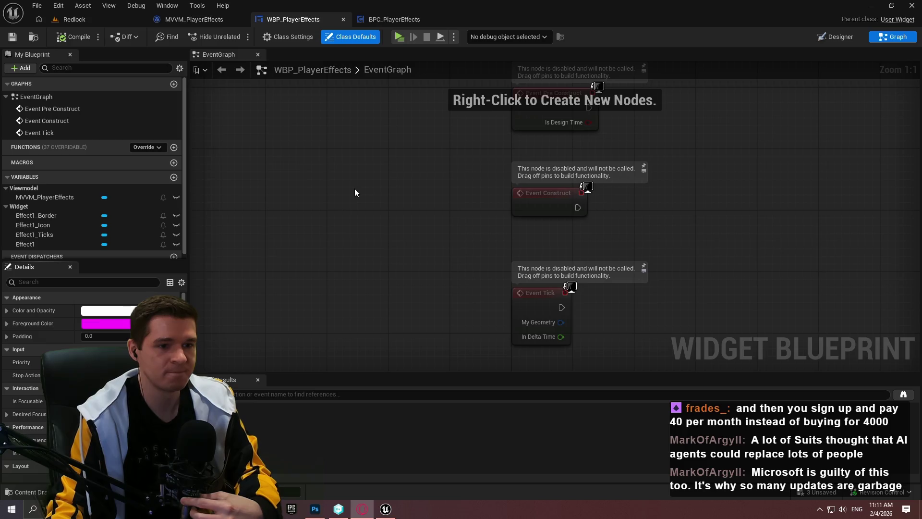
- Zoom out the EventGraph and return WBP_PlayerEffects to the Designer layout
scroll(448, 206, down, 2)
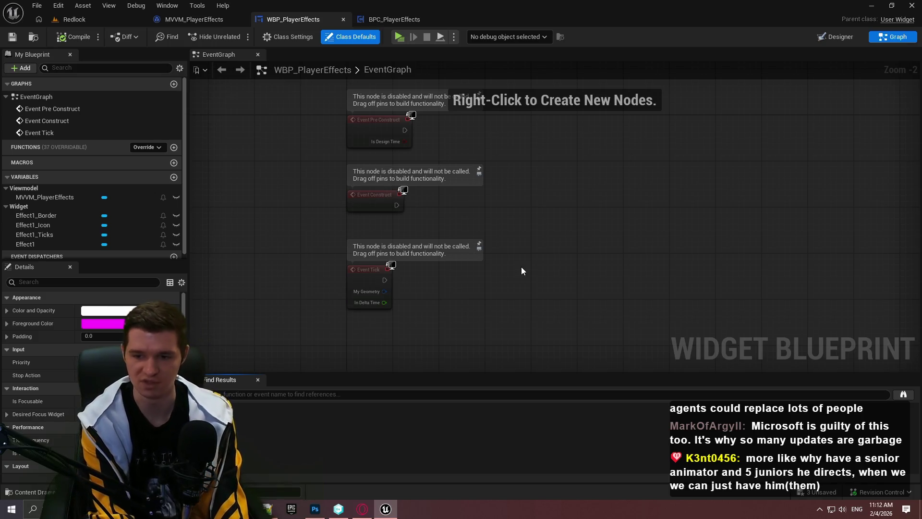
key(shift+F4)
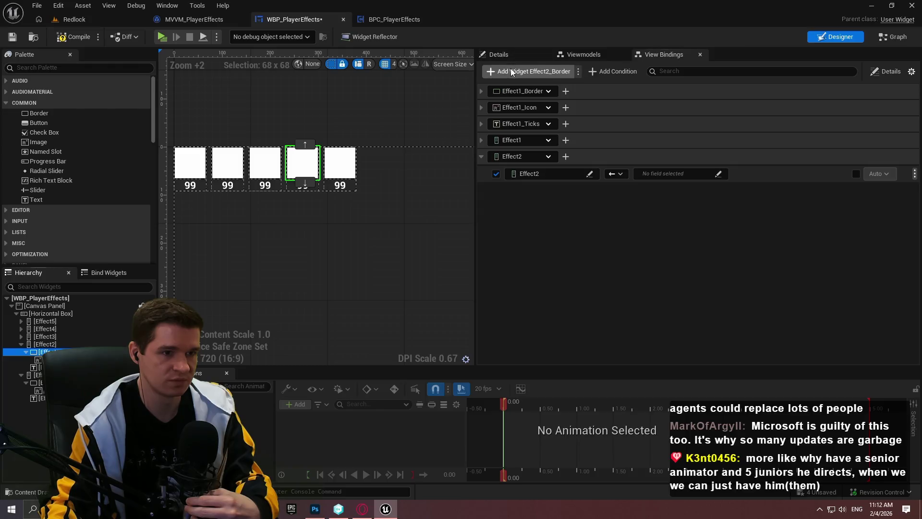
- Add view binding entries for Effect2_Border, Effect2_Icon and Effect2_Ticks
click(52, 359)
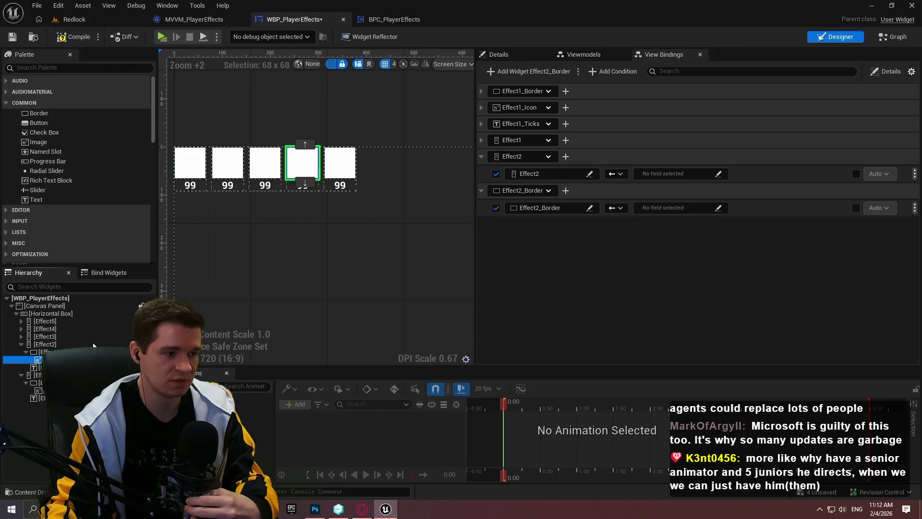
click(526, 71)
click(303, 186)
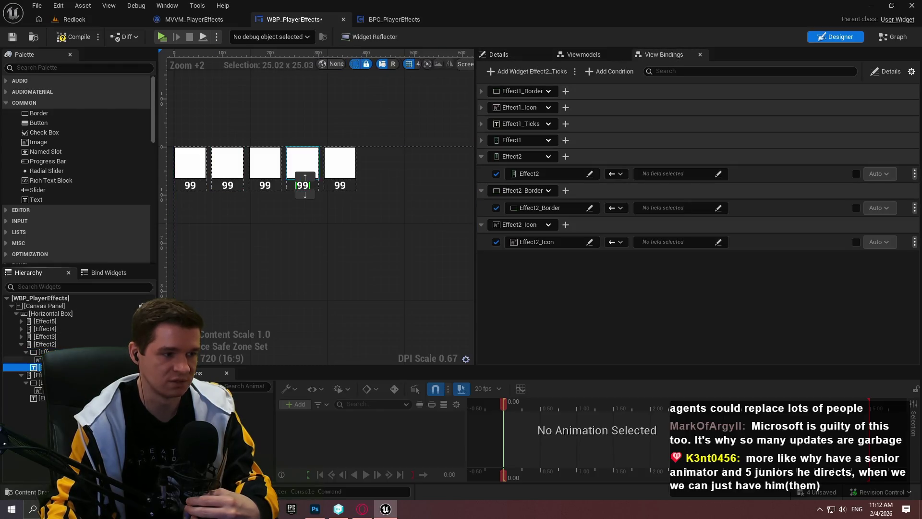
click(528, 71)
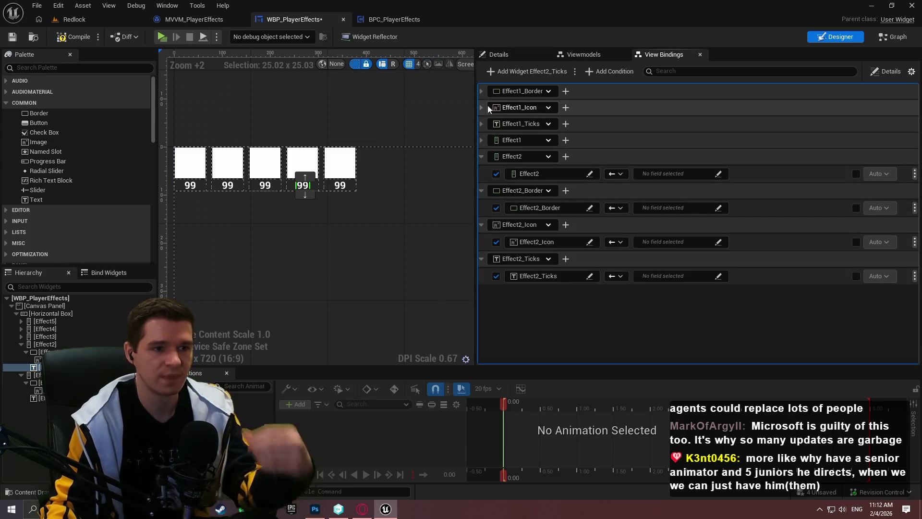
- Bind Effect2's Visibility to MVVM_PlayerEffects Visibility 2, mirroring Effect1's binding
click(481, 140)
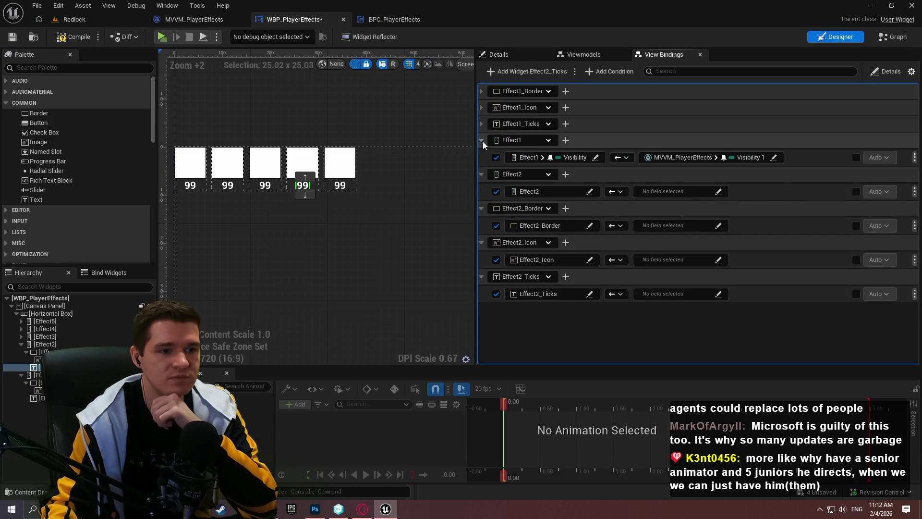
click(590, 192)
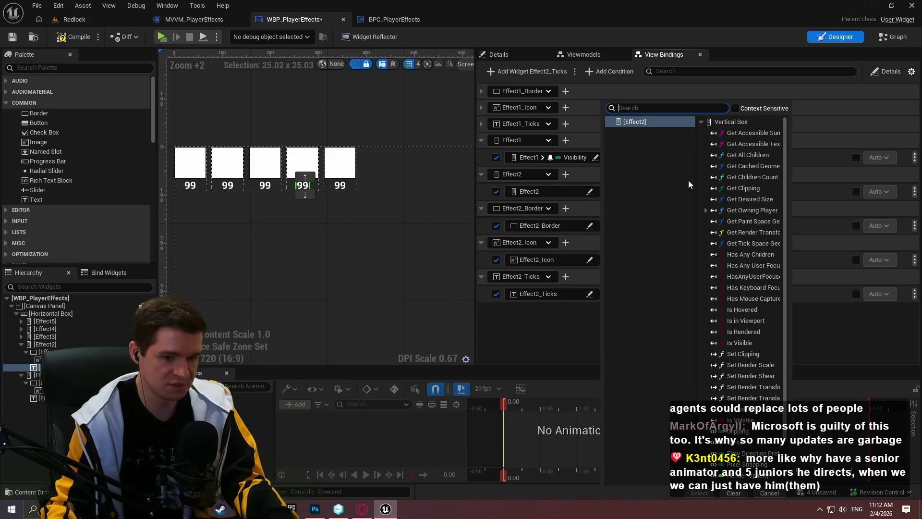
text(vi)
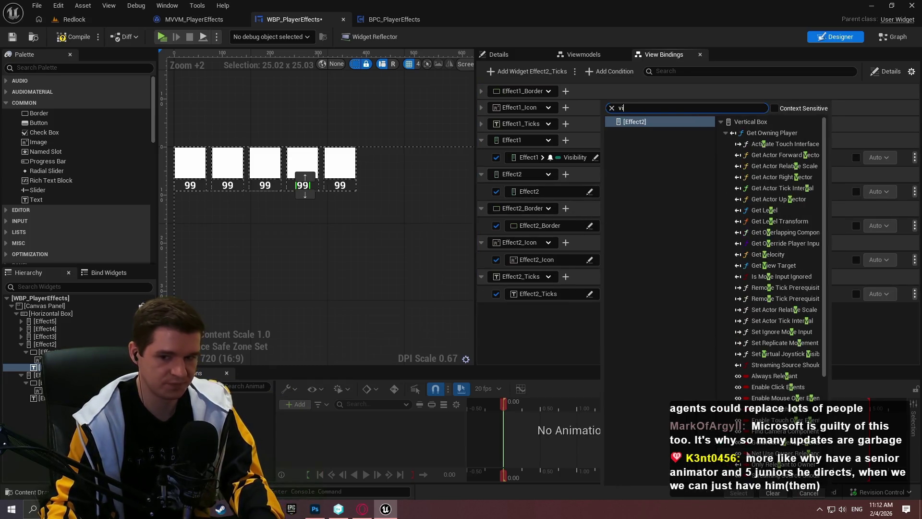
text(s)
click(624, 266)
click(610, 291)
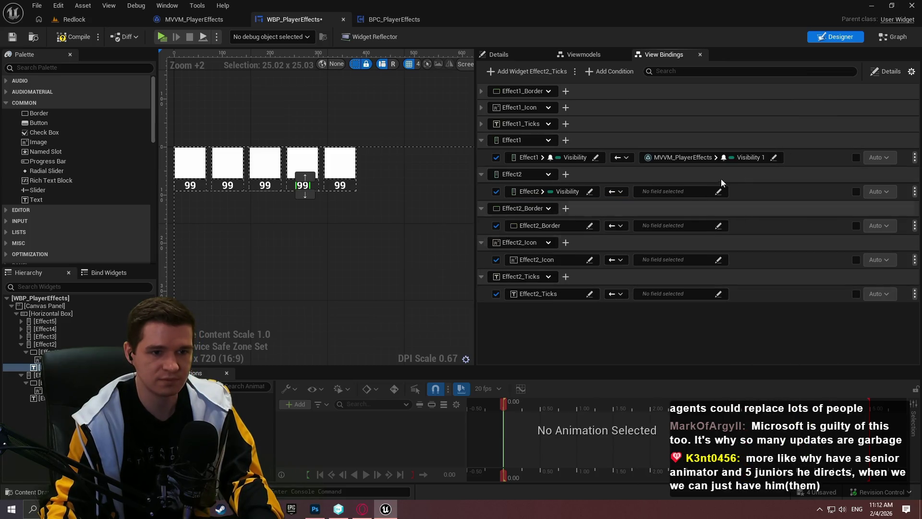
click(718, 192)
click(677, 219)
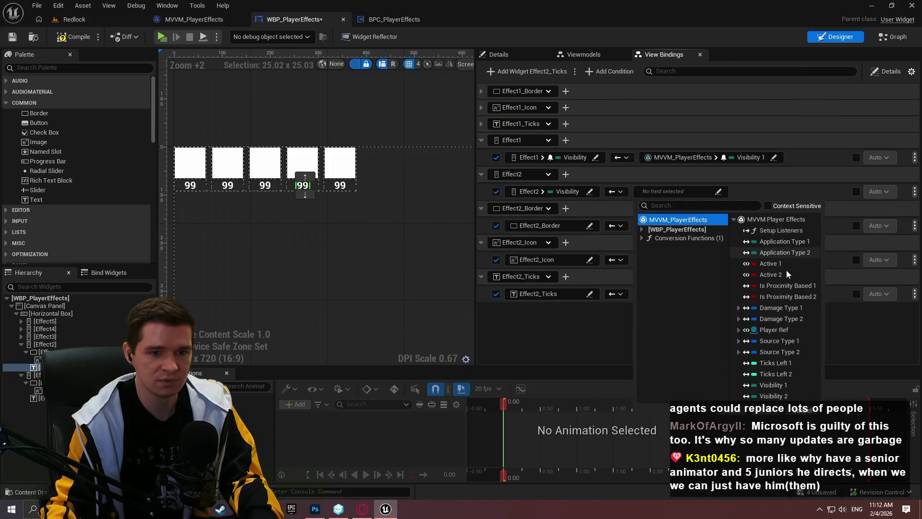
click(773, 395)
click(773, 410)
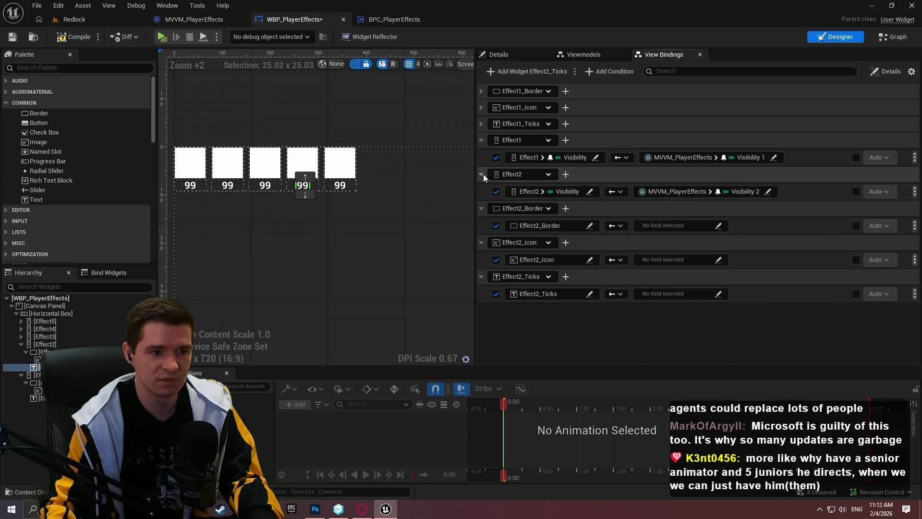
click(481, 91)
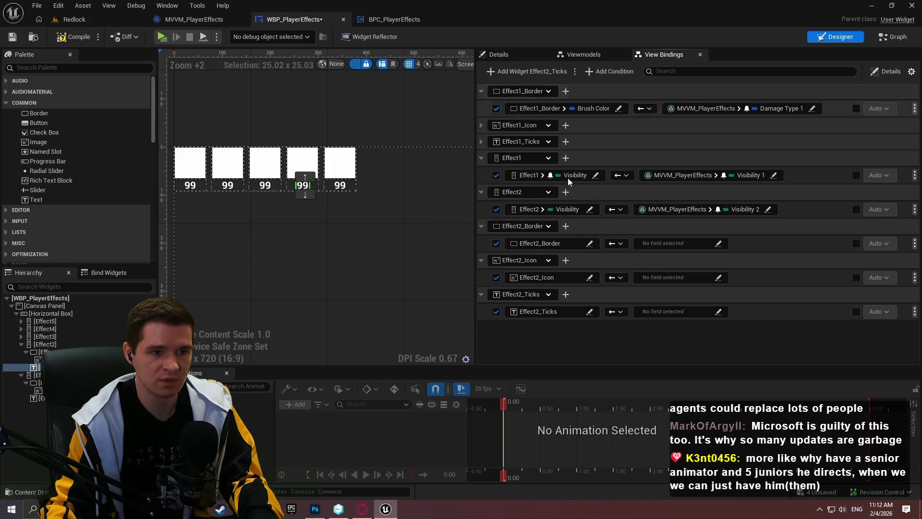
- Bind Effect2_Border's Brush Color to MVVM_PlayerEffects Damage Type 2, then compile and save WBP_PlayerEffects
click(568, 244)
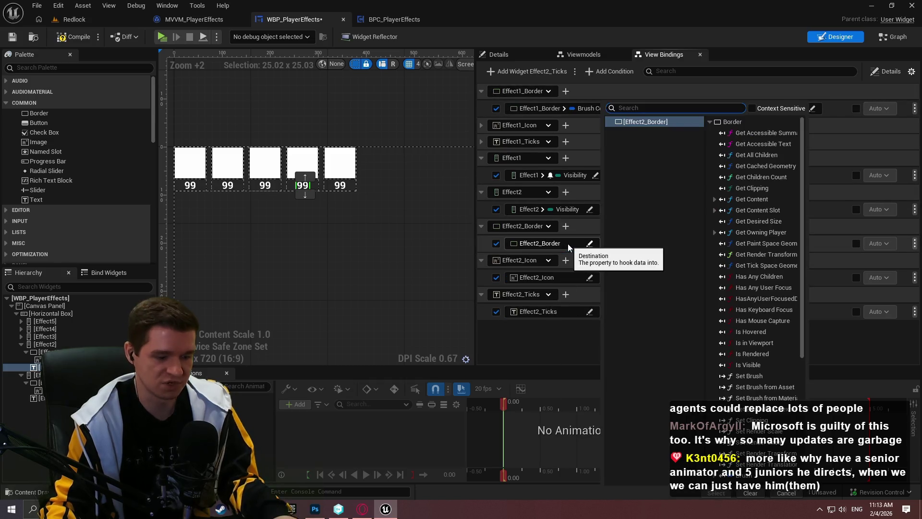
text(brus)
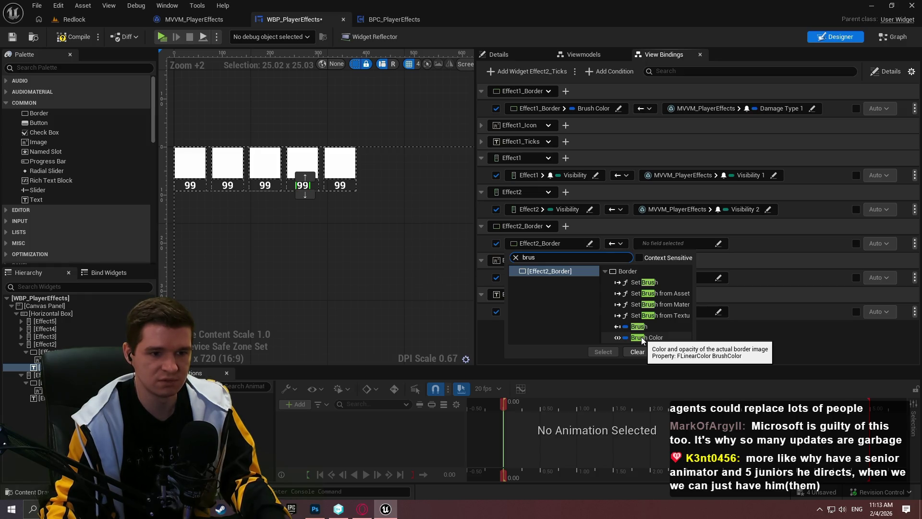
click(642, 337)
click(603, 352)
click(693, 243)
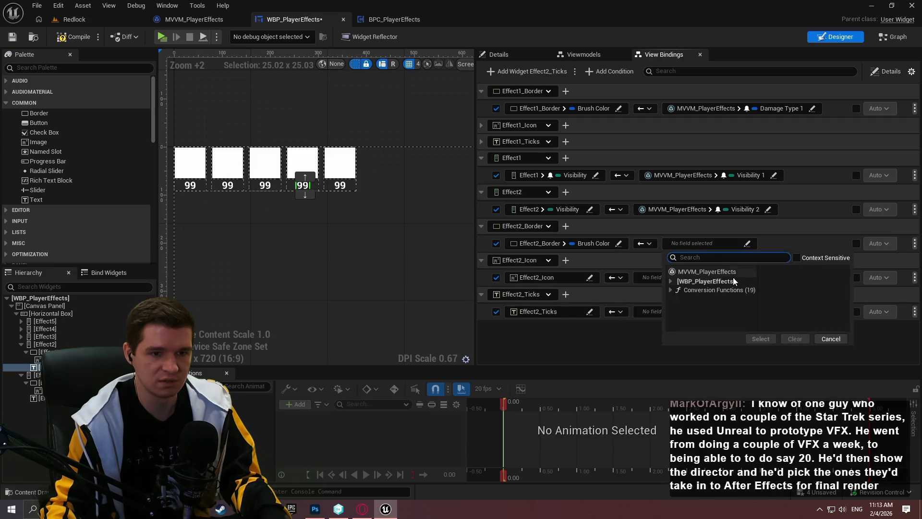
click(707, 271)
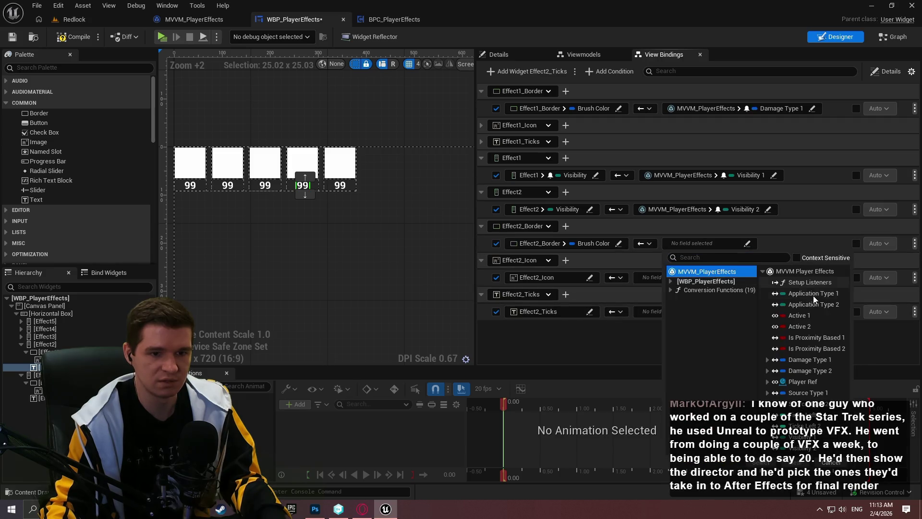
click(828, 372)
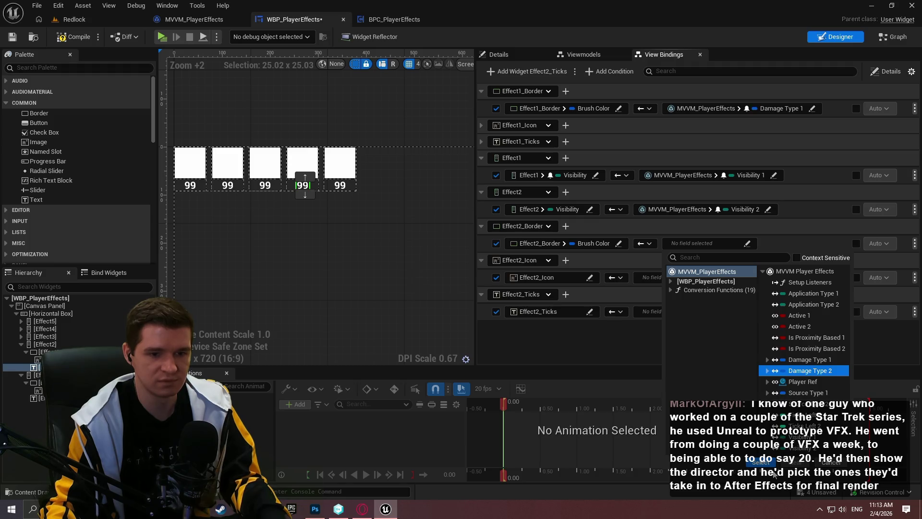
click(766, 463)
click(73, 37)
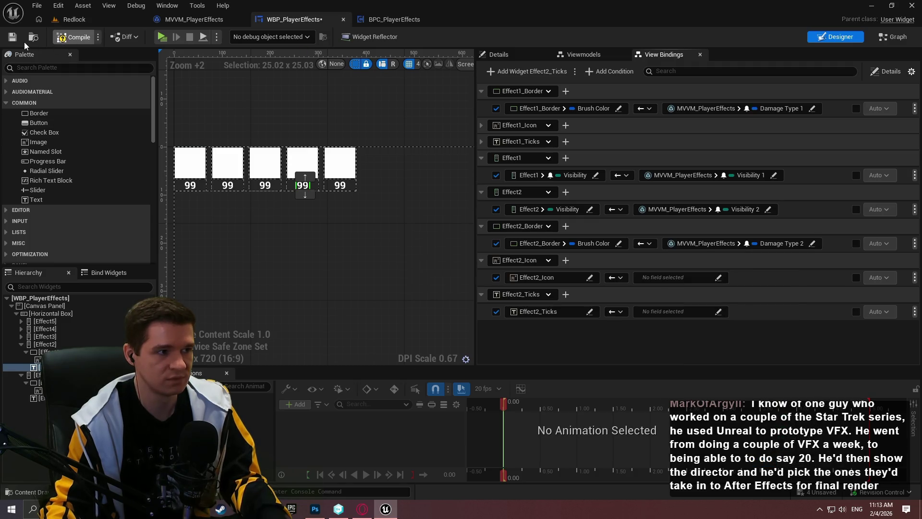
click(17, 40)
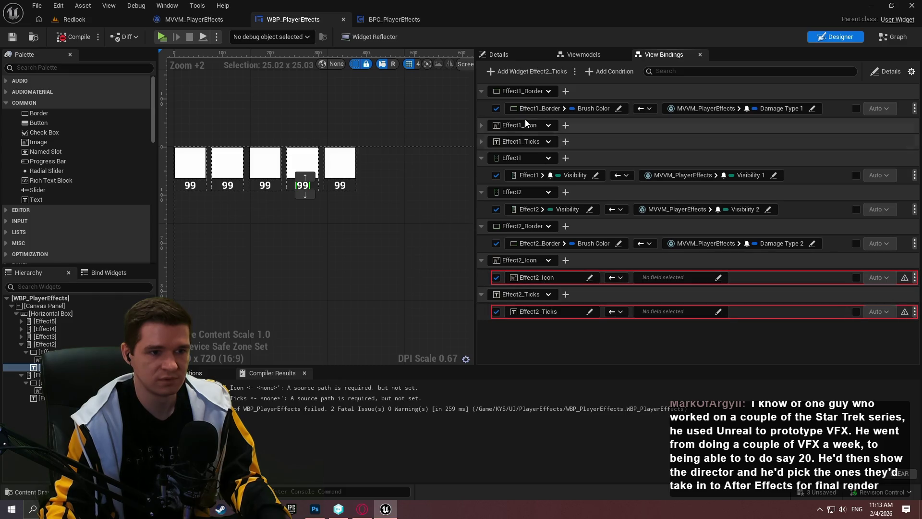
- Bind Effect2_Icon's Brush to MVVM_PlayerEffects Source Type 2, using Effect1_Icon's binding as reference
click(485, 125)
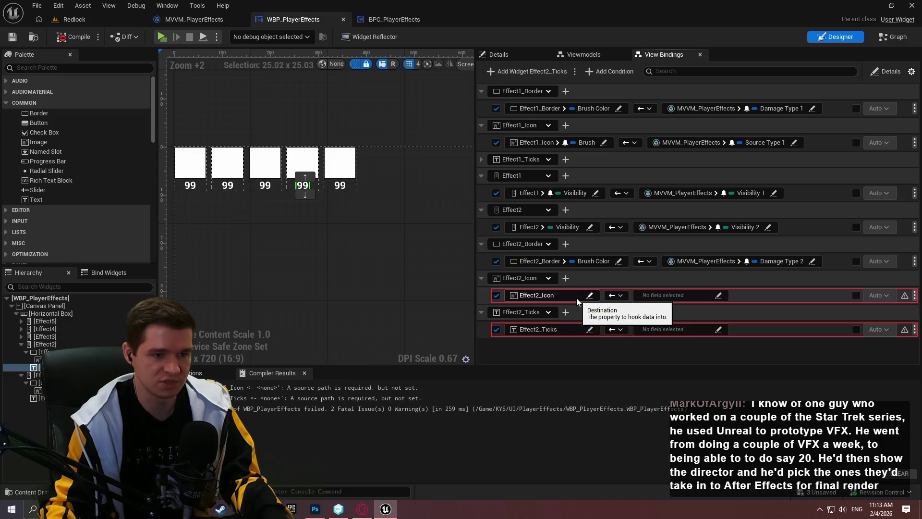
click(589, 295)
text(brus)
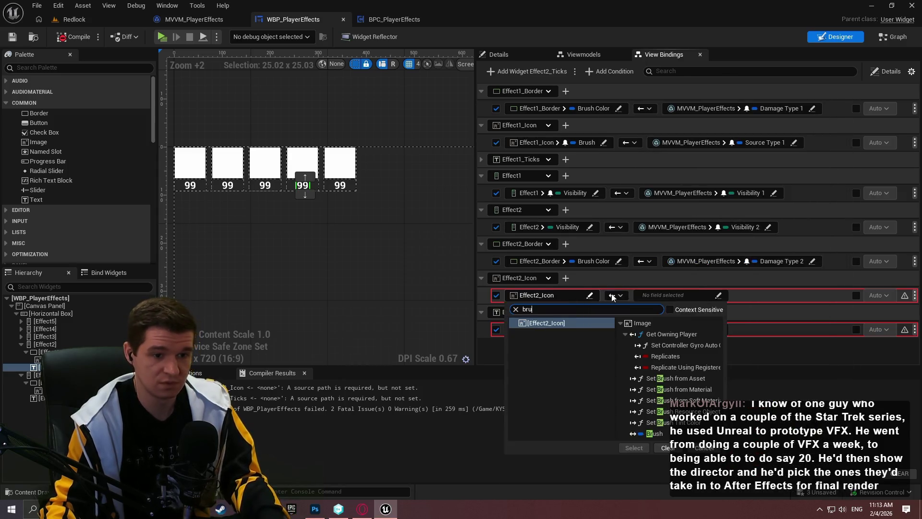
click(639, 389)
click(603, 403)
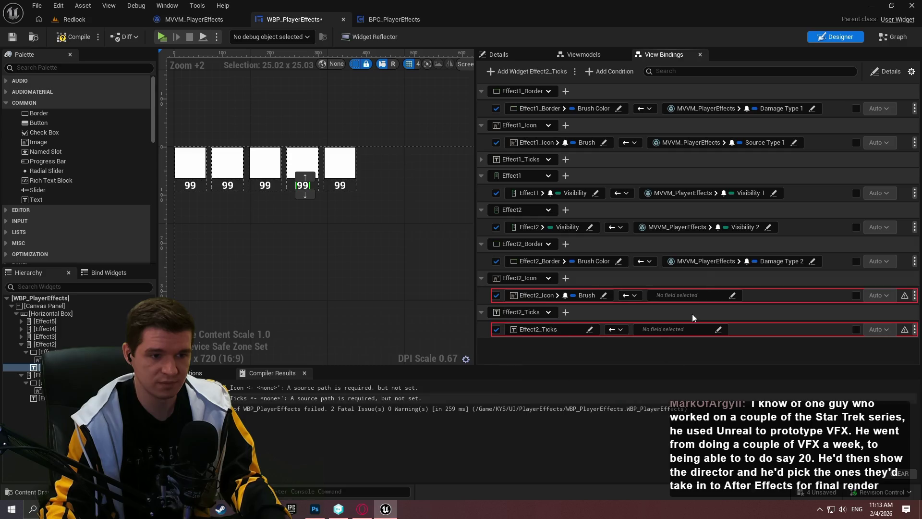
click(699, 296)
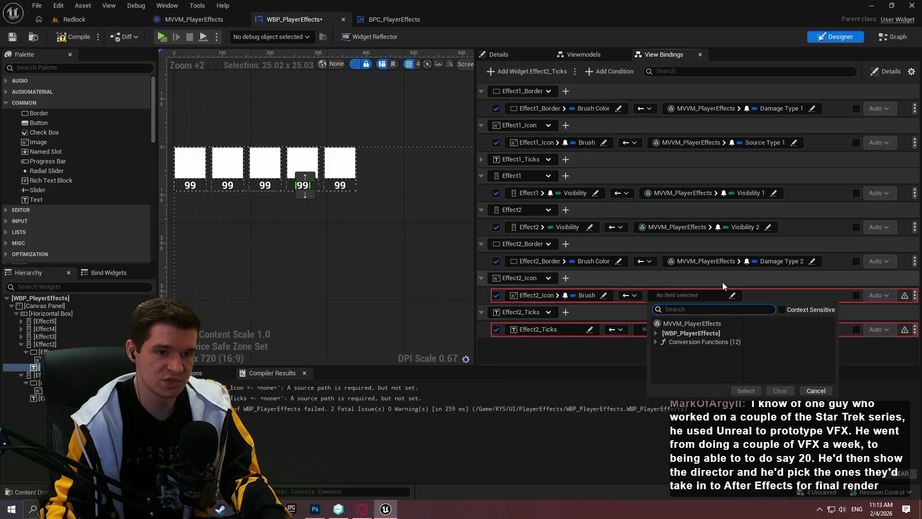
click(701, 324)
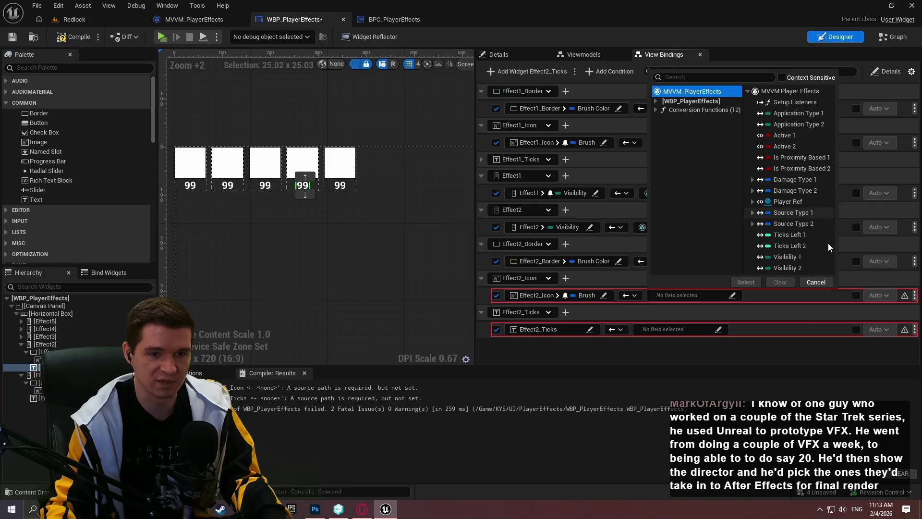
click(787, 225)
click(756, 283)
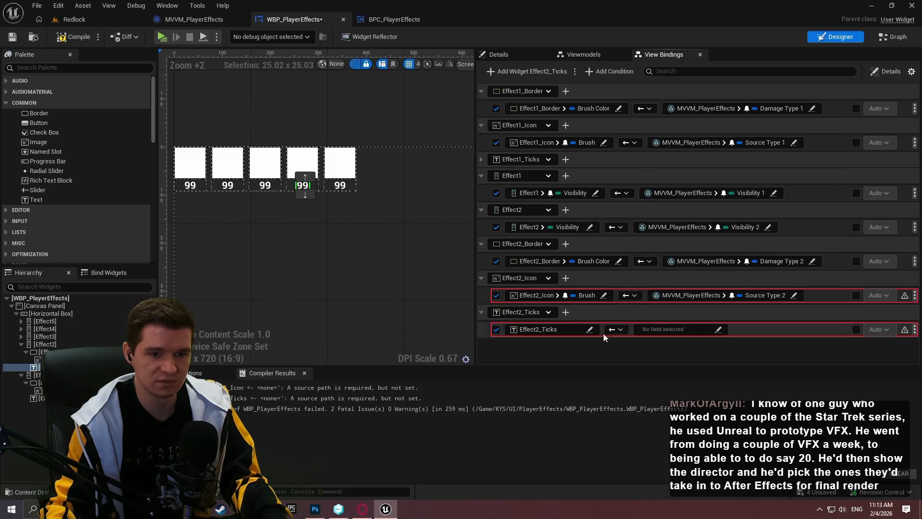
- Check Effect1_Ticks' bindings and collapse the Effect1_Icon and Effect1_Border groups
click(482, 159)
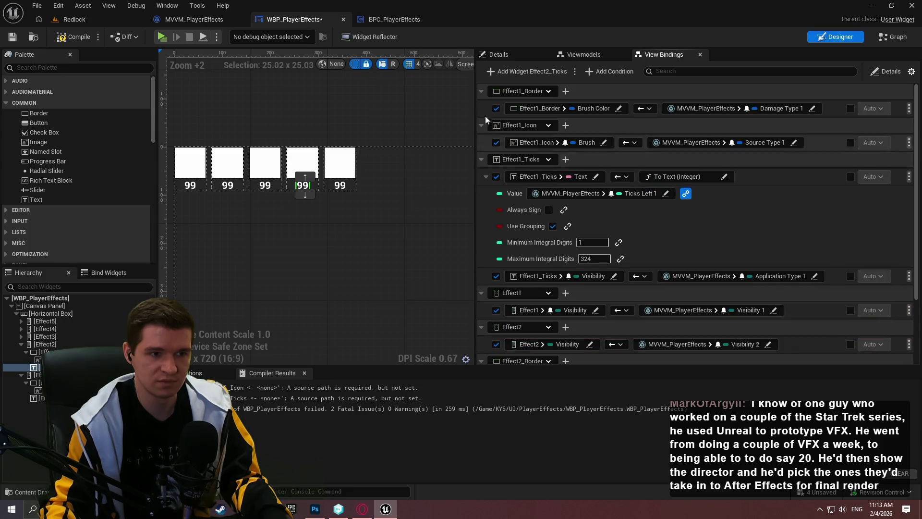
click(482, 126)
click(481, 91)
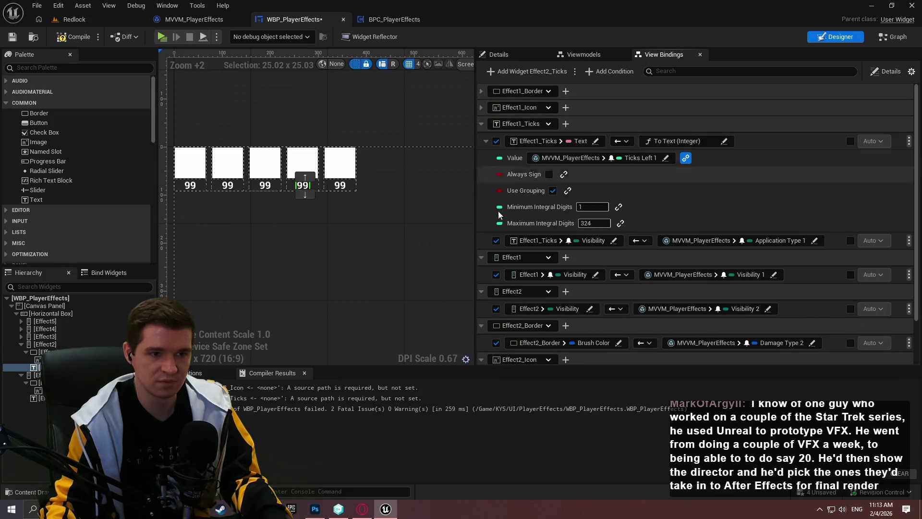
scroll(619, 226, down, 3)
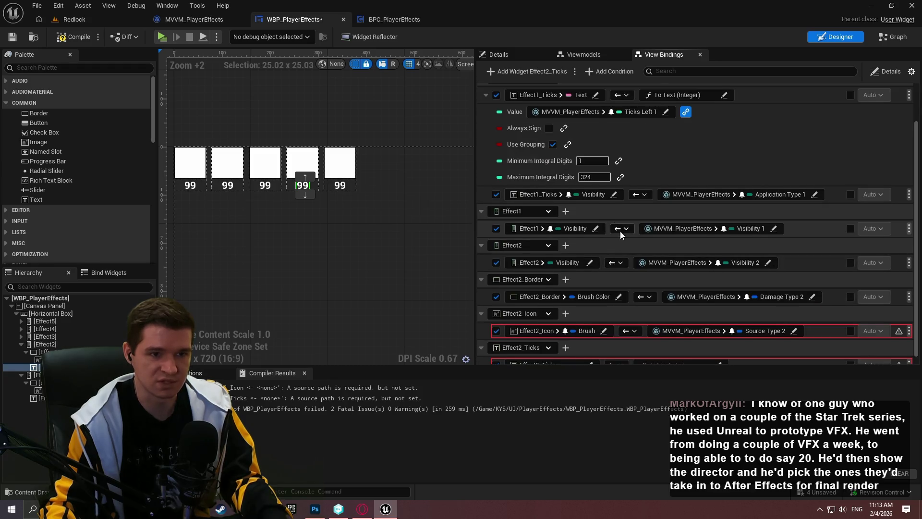
- Bind Effect2_Ticks' Text through the To Text (Integer) conversion function
scroll(621, 233, down, 1)
click(589, 355)
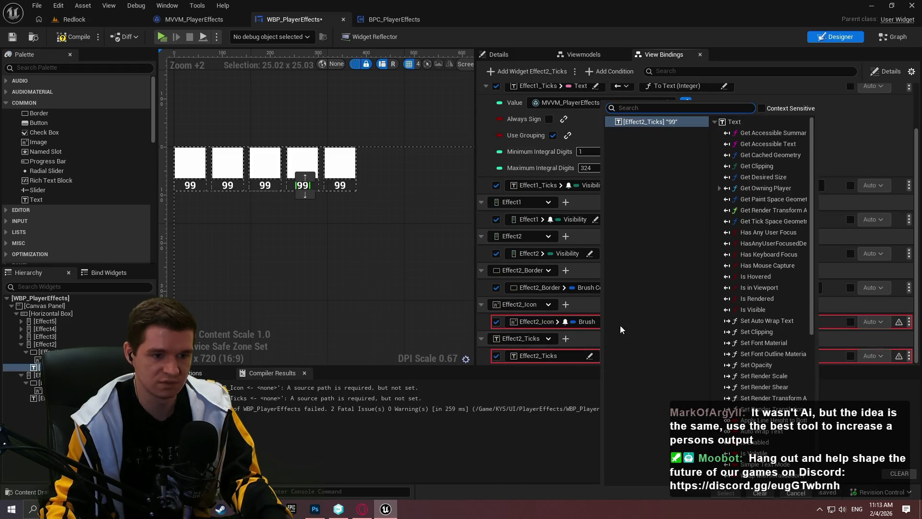
text(tex)
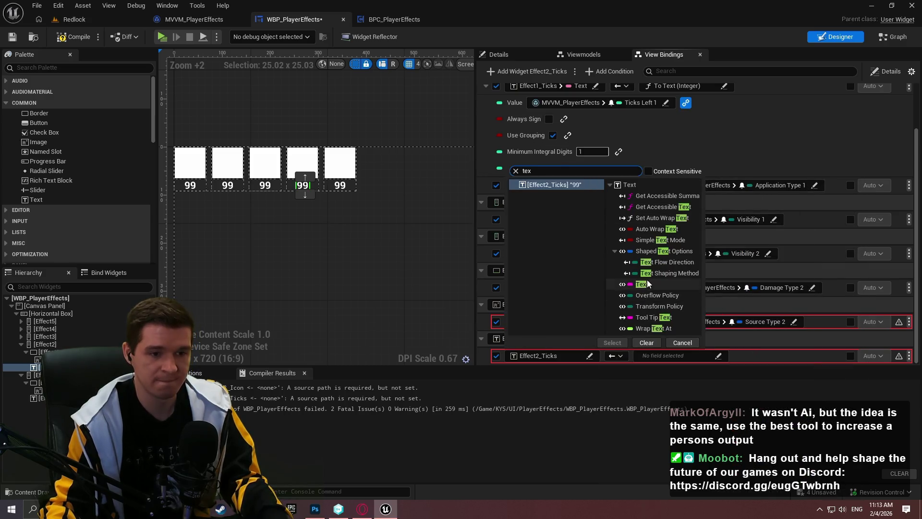
click(647, 284)
click(612, 342)
click(721, 356)
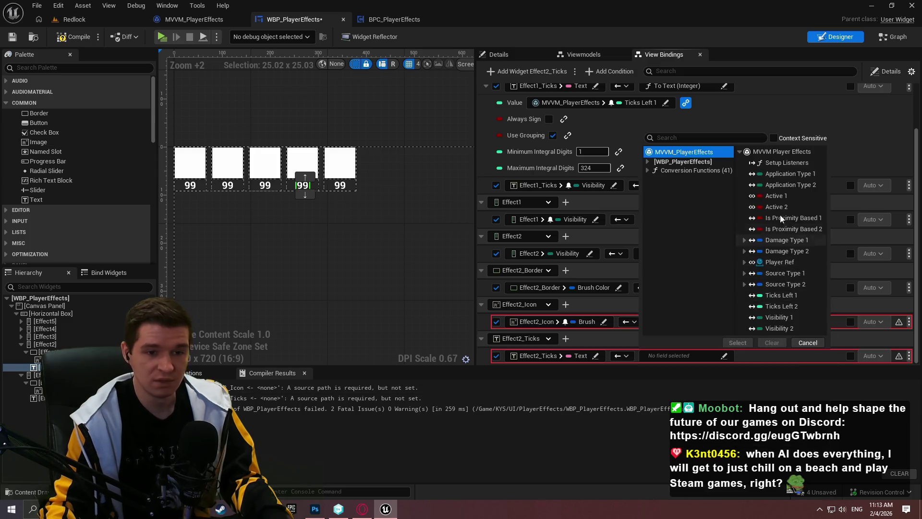
click(684, 171)
click(814, 262)
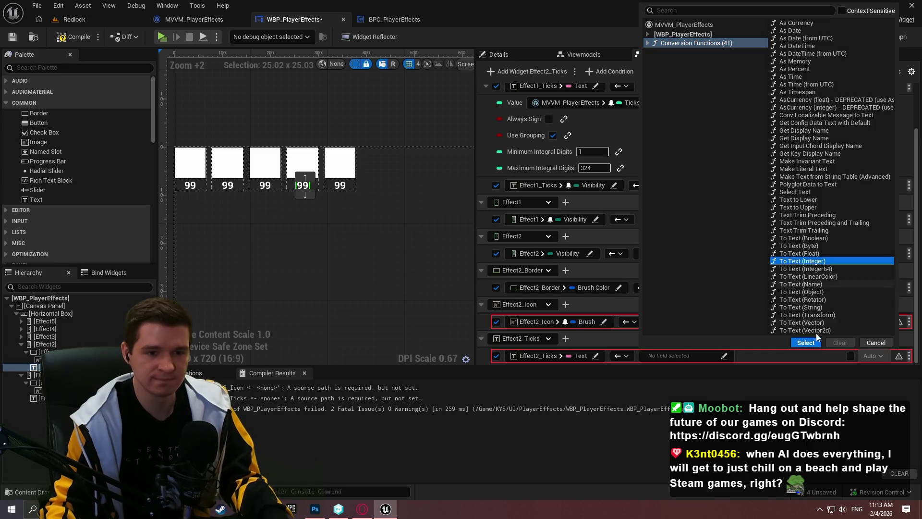
click(807, 343)
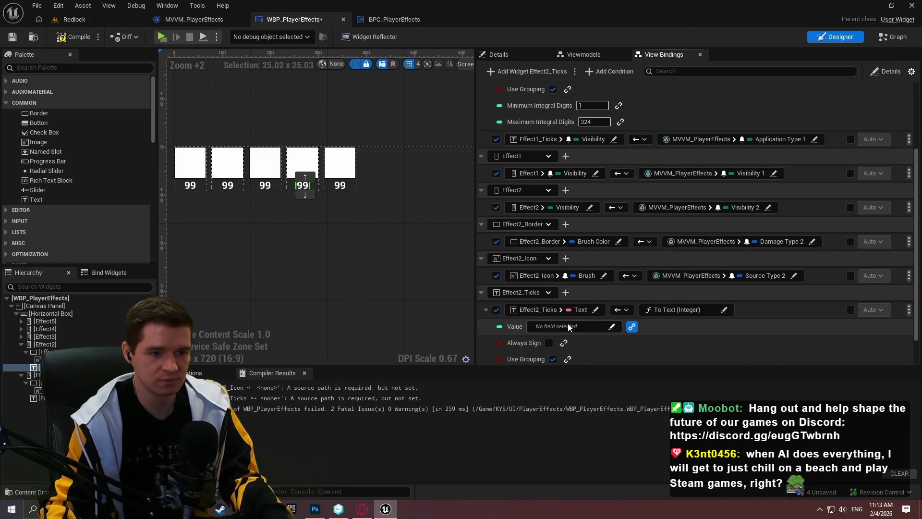
- Set the conversion's Value to MVVM_PlayerEffects Ticks Left 2
click(568, 327)
click(571, 356)
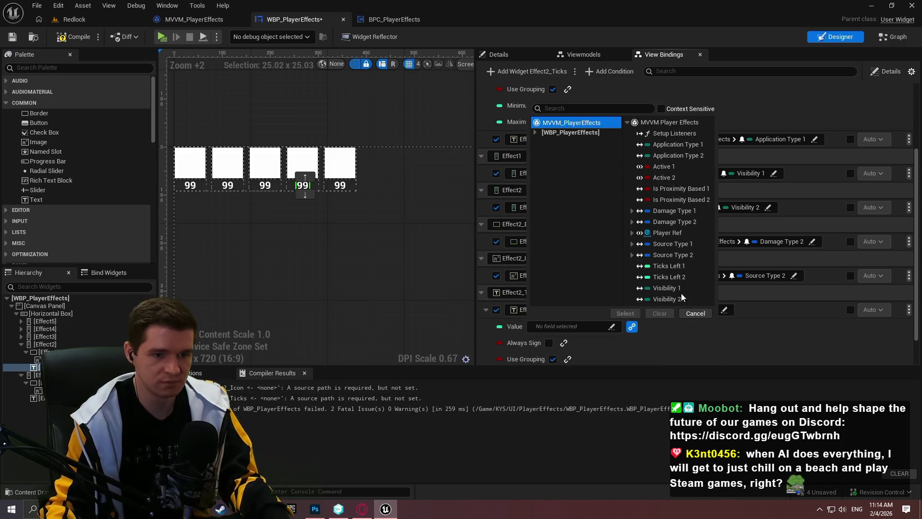
click(669, 276)
click(625, 313)
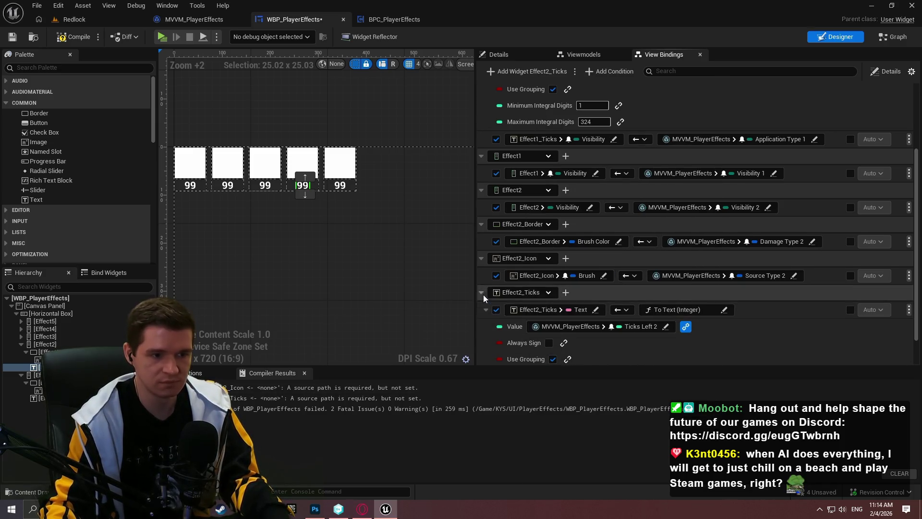
- Collapse all the Effect1 and Effect2 binding groups
click(482, 293)
click(483, 291)
click(482, 307)
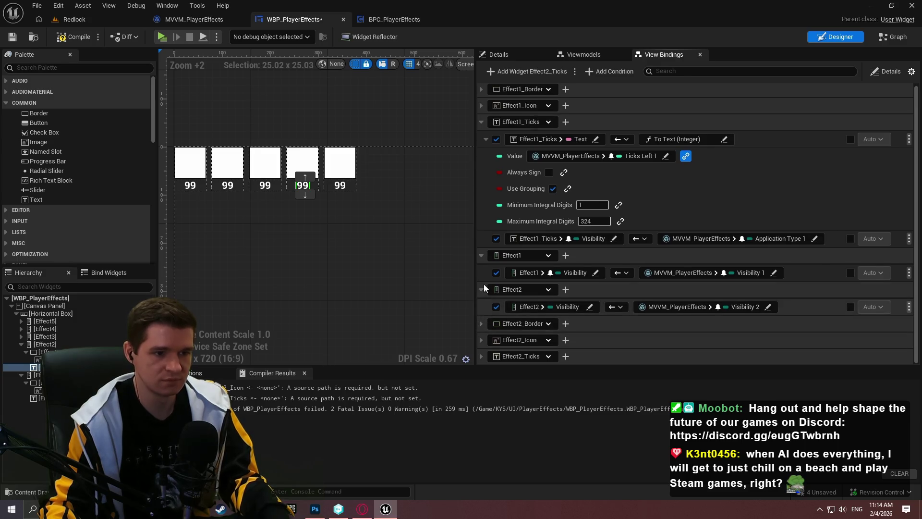
click(482, 288)
click(481, 257)
click(482, 122)
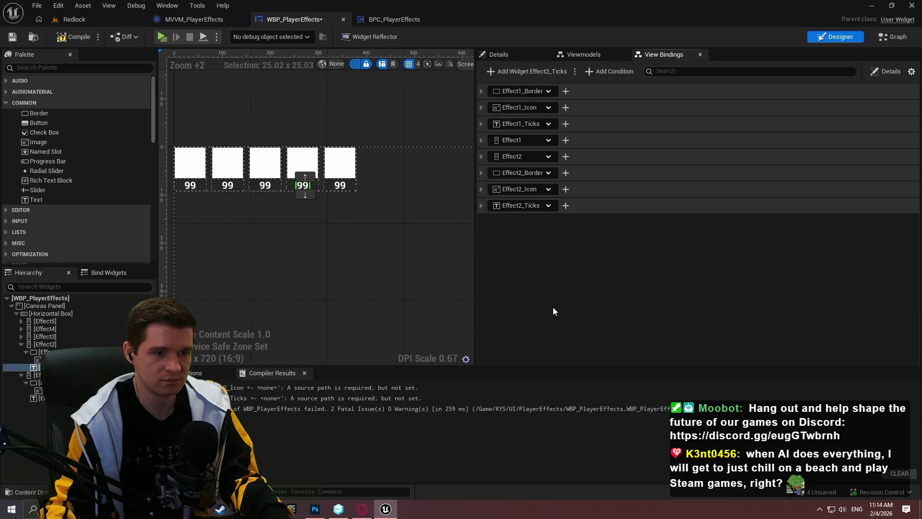
- Compile and save the widget, move BP_Hazard_Sphere to X 511 in Redlock, and start play
click(73, 37)
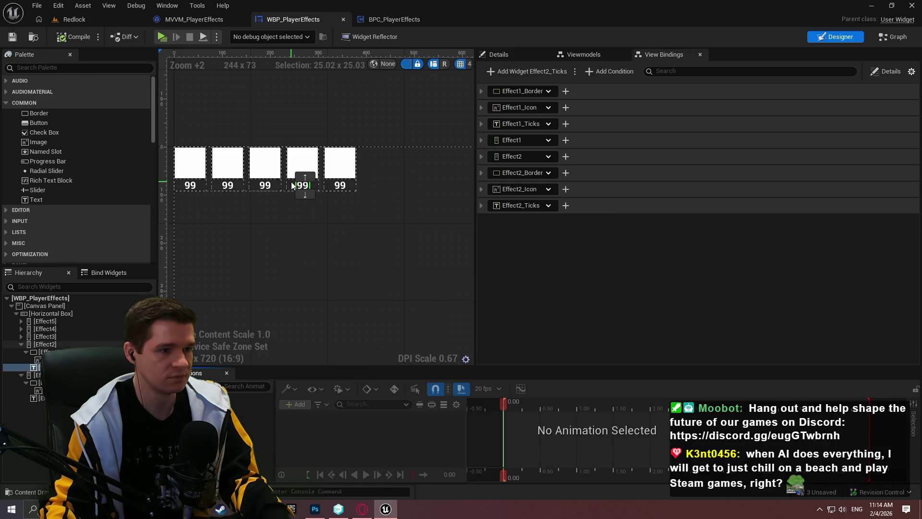
click(109, 20)
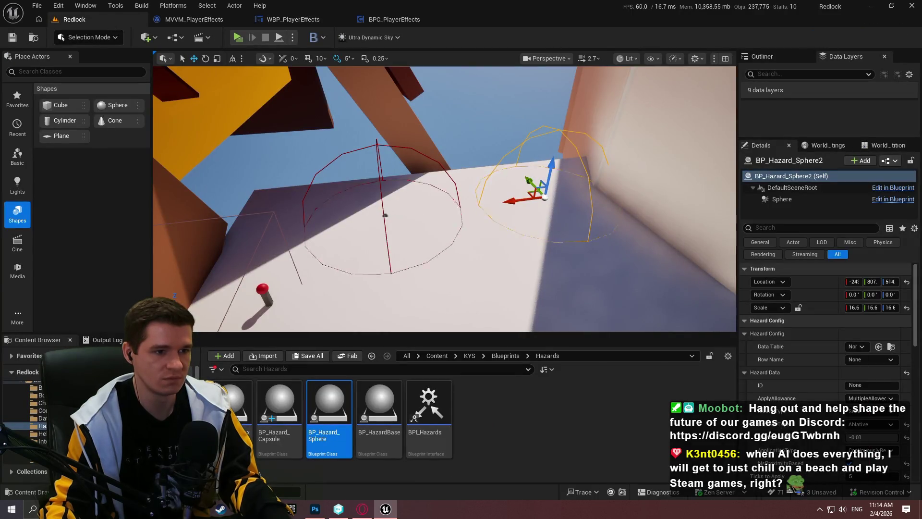
click(384, 216)
drag(357, 216, 422, 210)
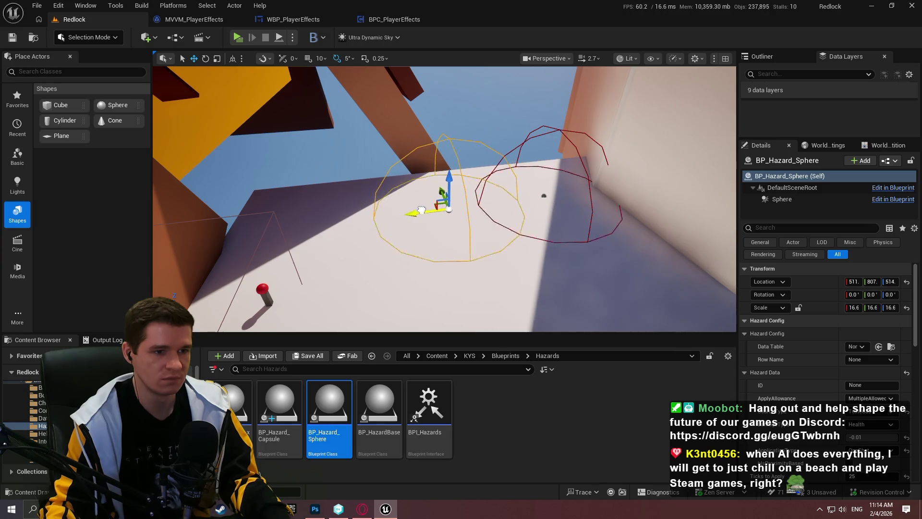
key(alt+p)
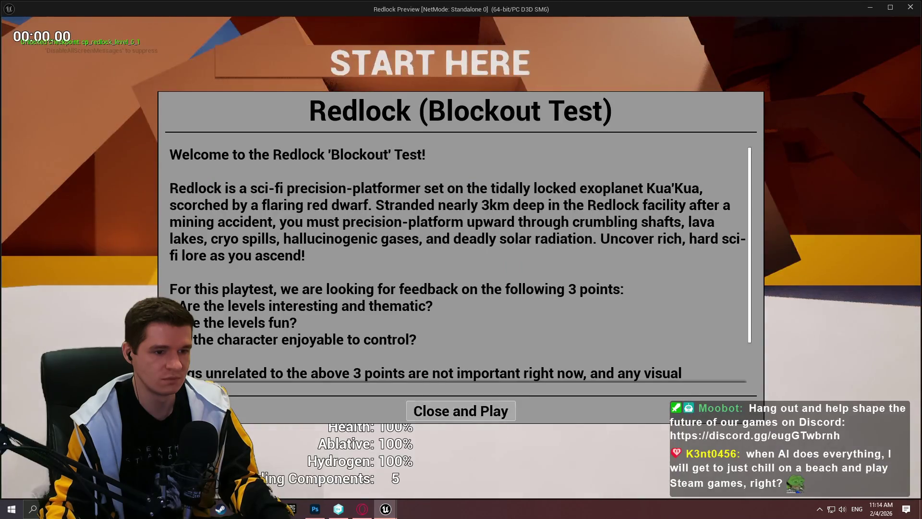
- Walk the character into the hazard spheres until two effect icons show, then stop and open BPC_PlayerEffects
click(461, 410)
key(w)
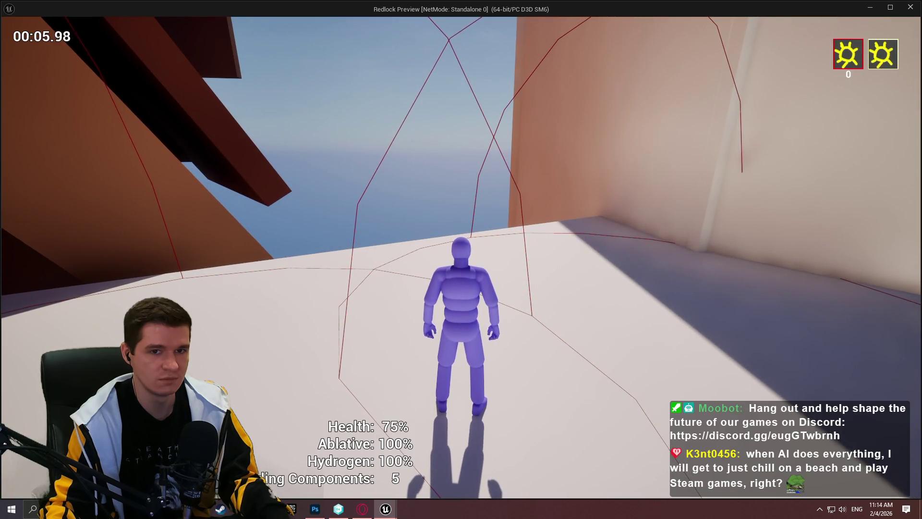
key(w)
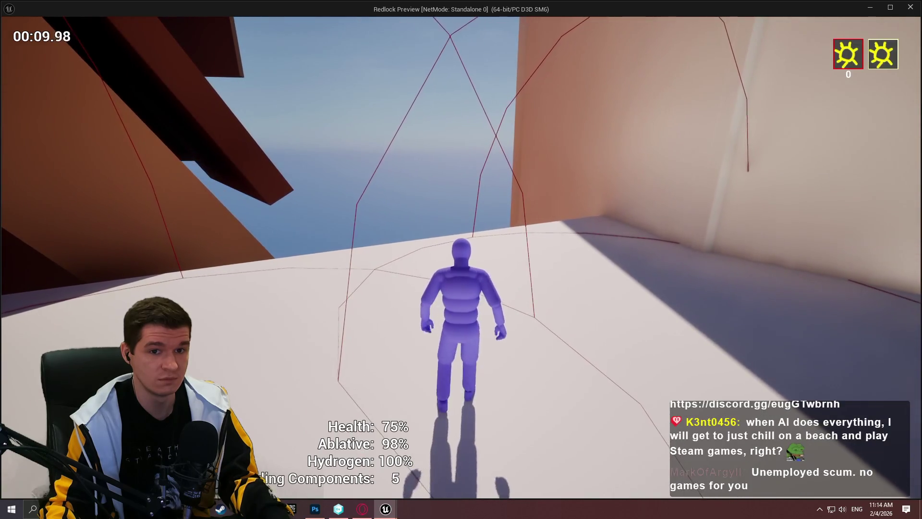
key(w)
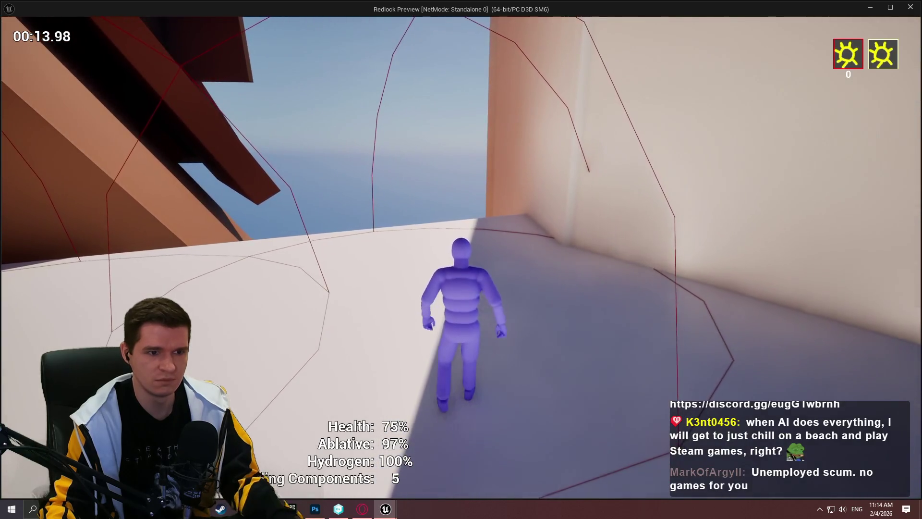
key(Escape)
click(400, 22)
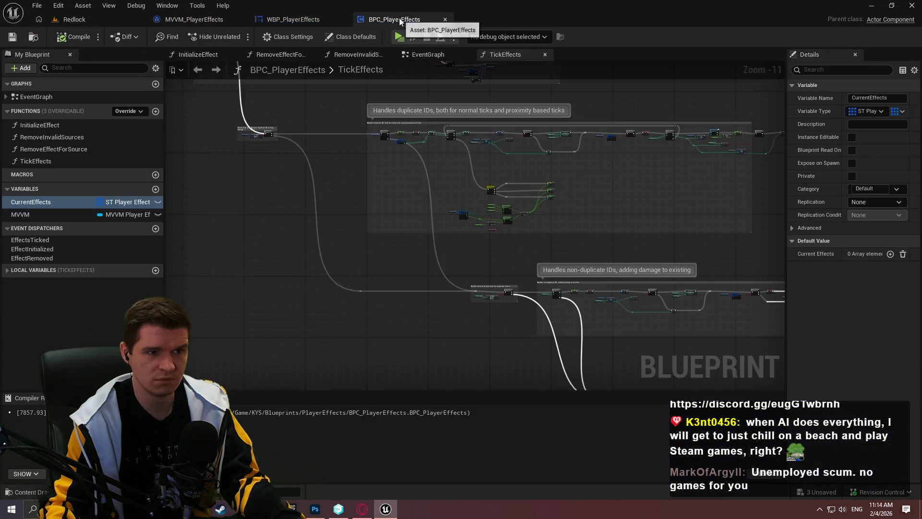
- Review MVVM_PlayerEffects' bActive_2, Visibility_1/2 and ApplicationType_1/2 variables, then move on to WBP_PlayerEffects
click(290, 19)
click(202, 19)
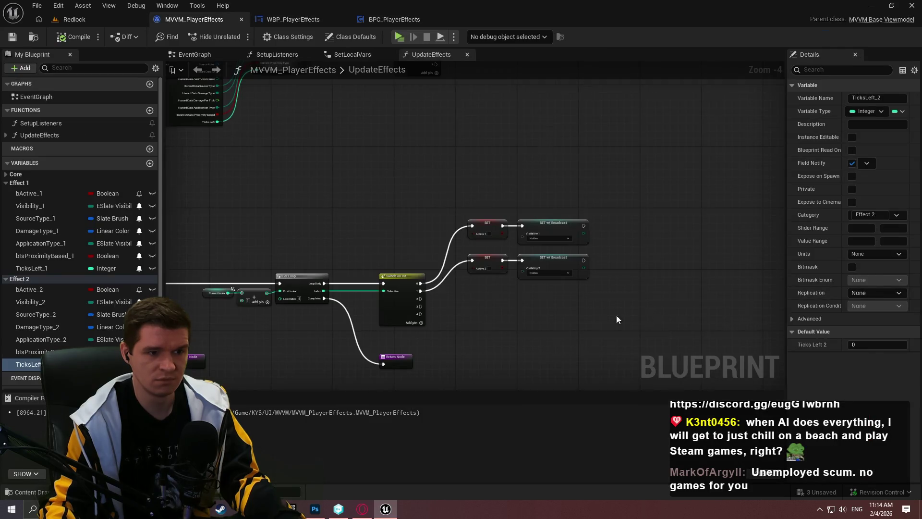
scroll(617, 320, up, 4)
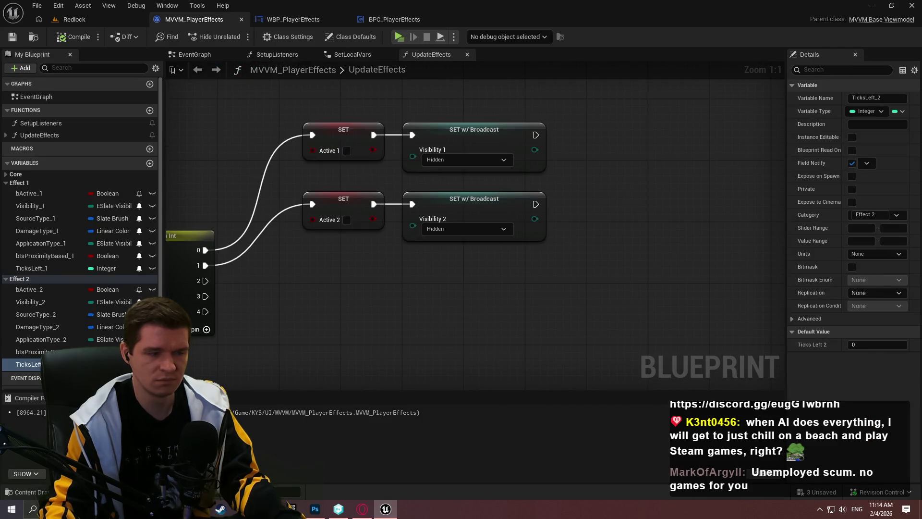
click(34, 290)
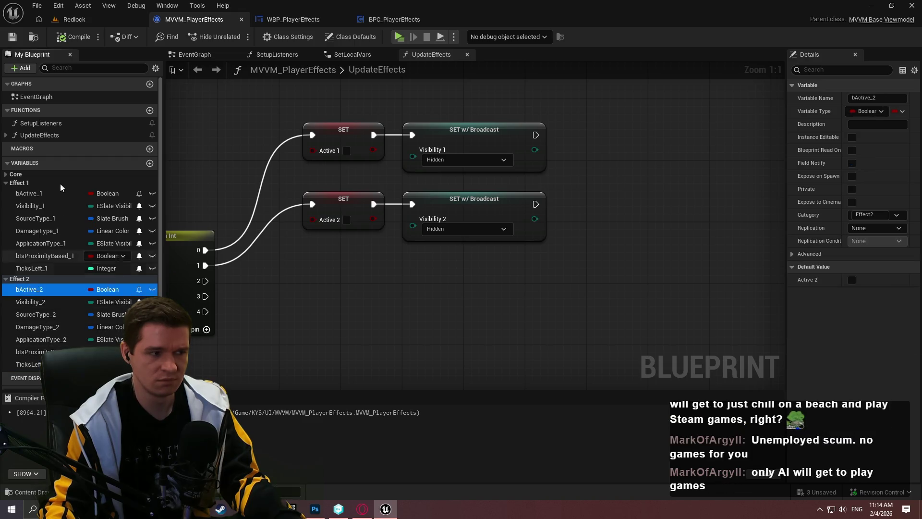
click(52, 206)
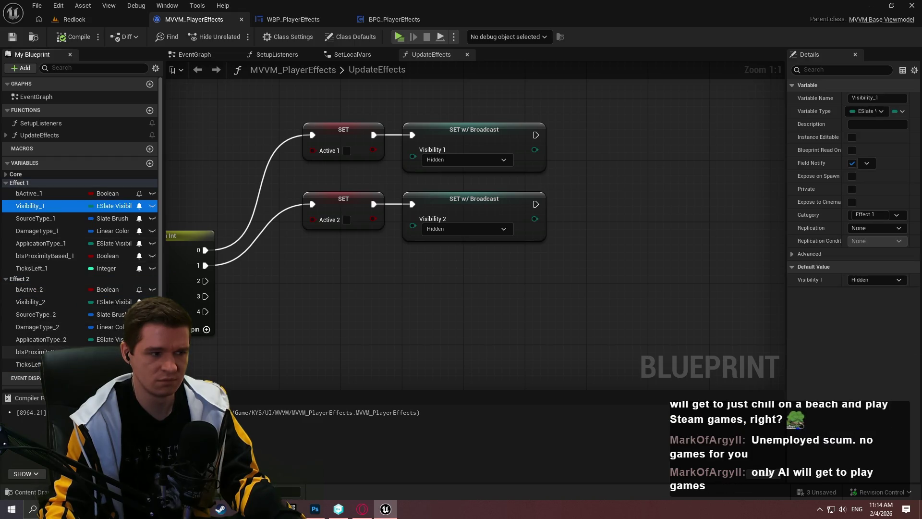
click(31, 302)
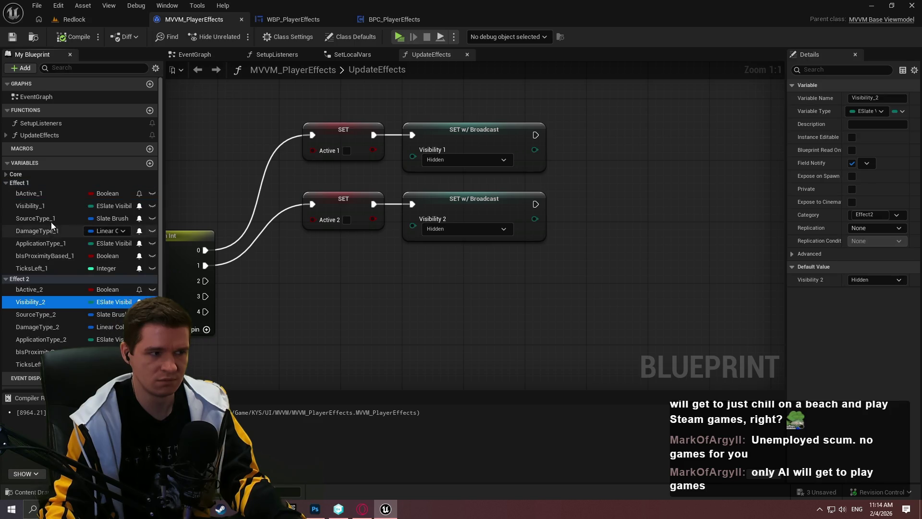
click(65, 244)
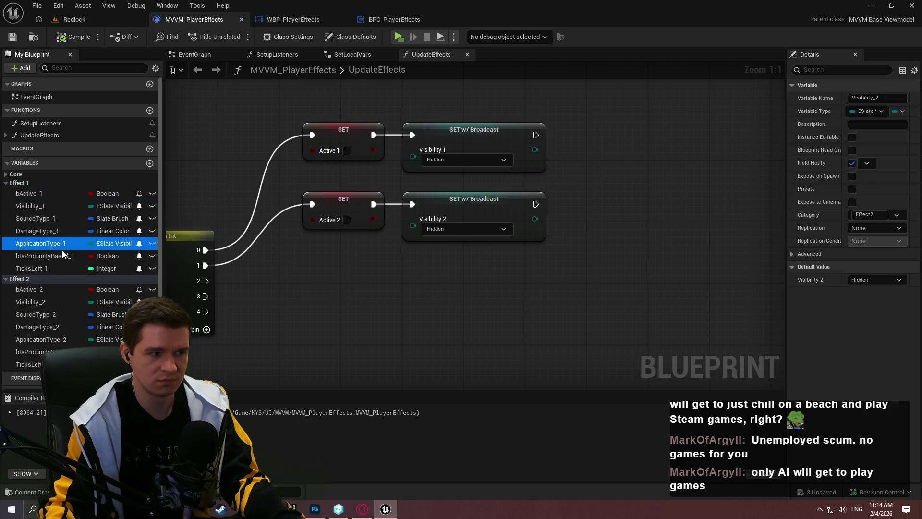
click(60, 341)
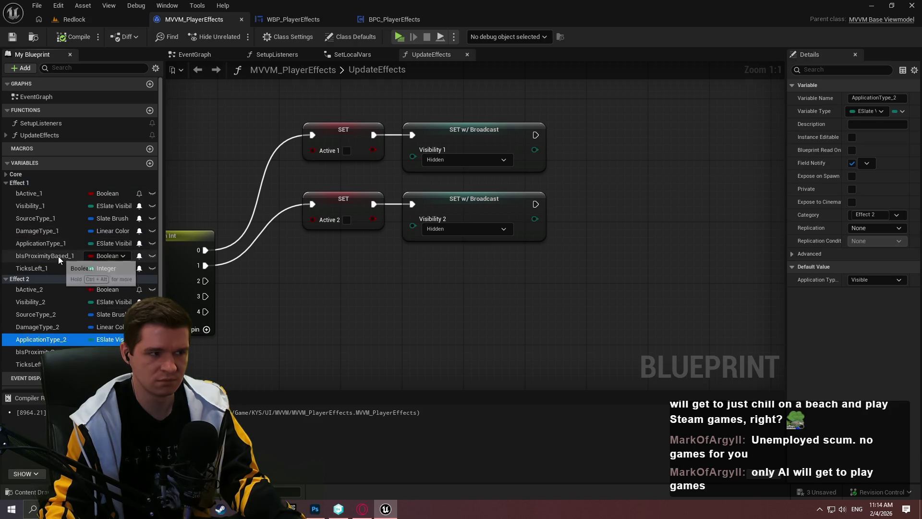
click(392, 19)
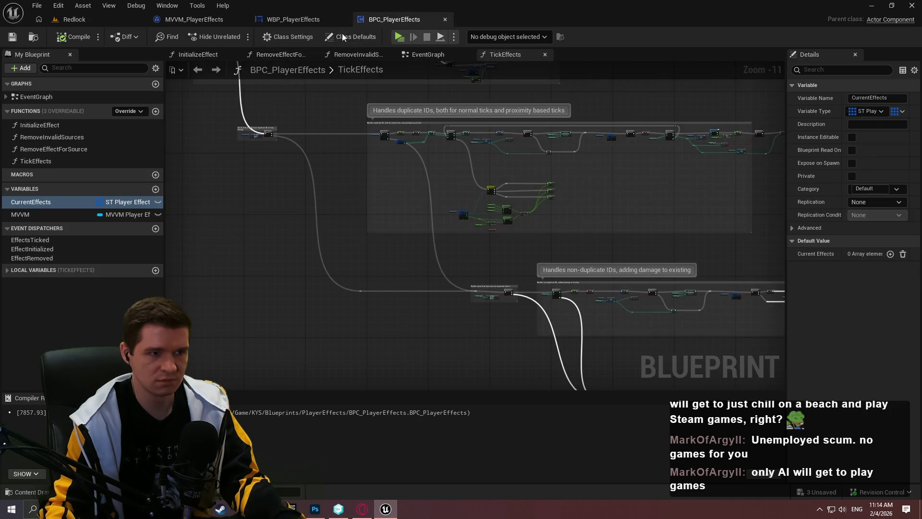
click(290, 18)
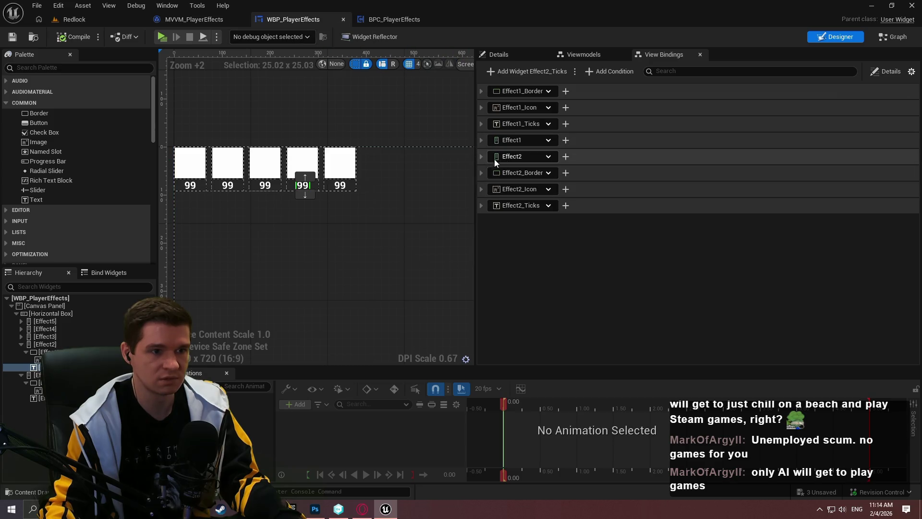
- Check Effect2's visibility, border colour, icon brush and ticks bindings, then launch a play session
click(480, 205)
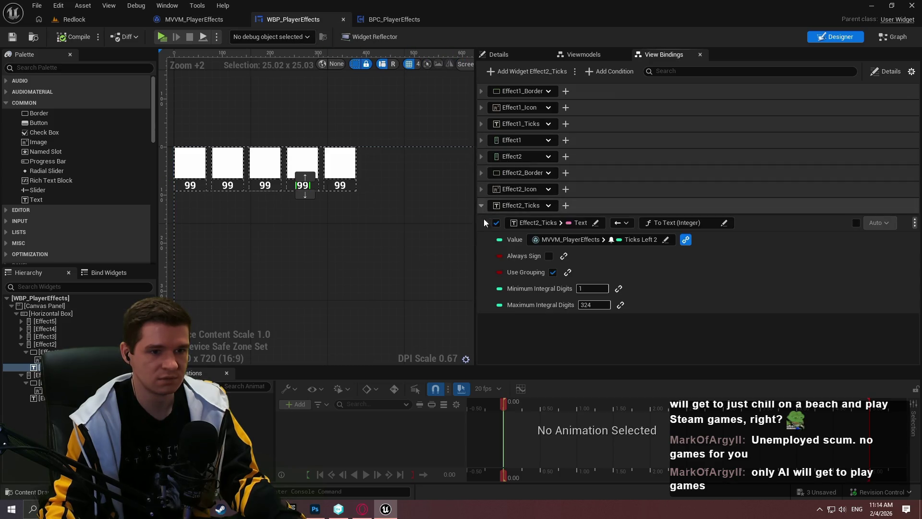
click(484, 223)
click(481, 189)
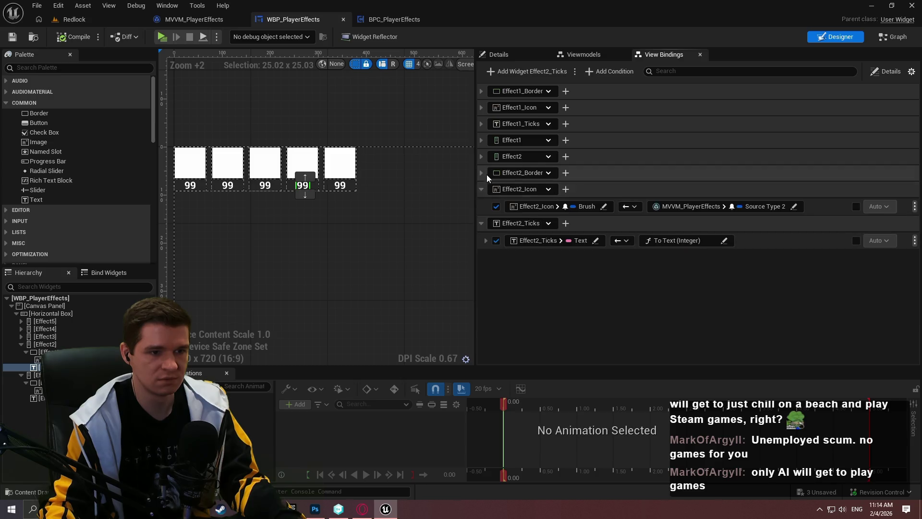
click(486, 173)
click(481, 173)
click(480, 157)
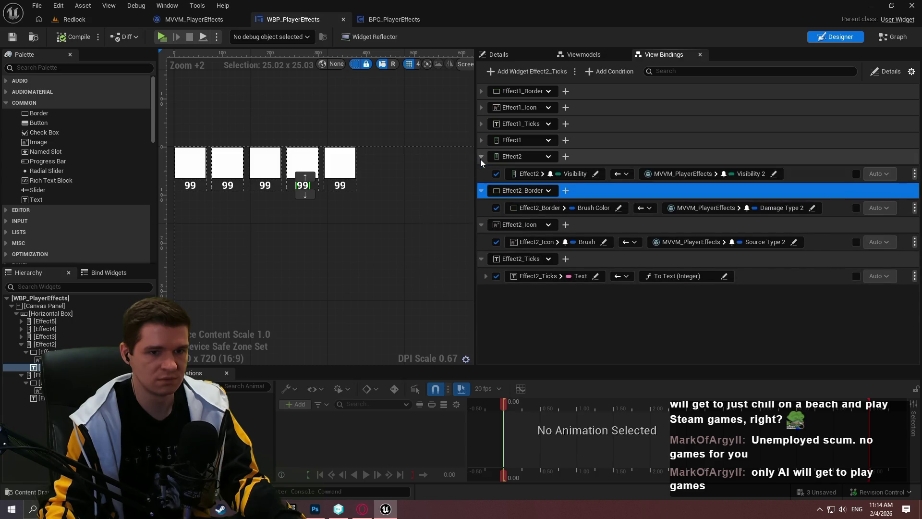
click(637, 309)
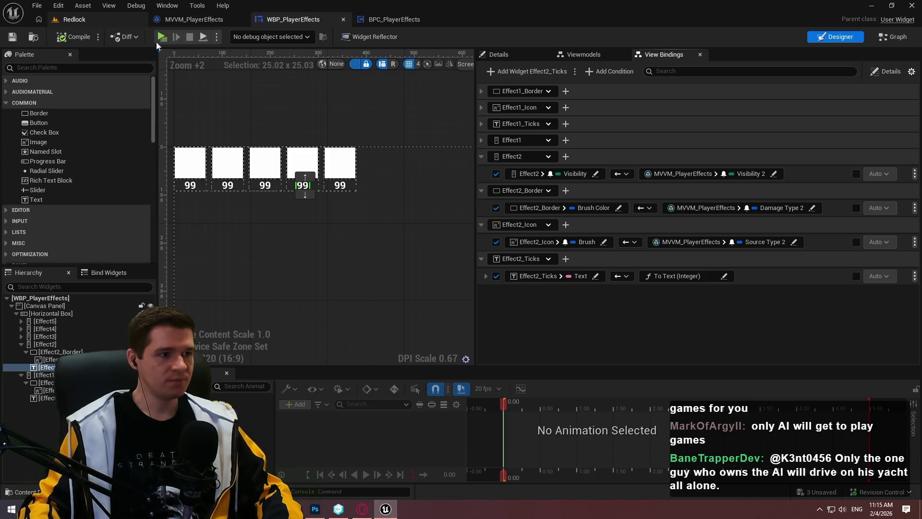
click(162, 39)
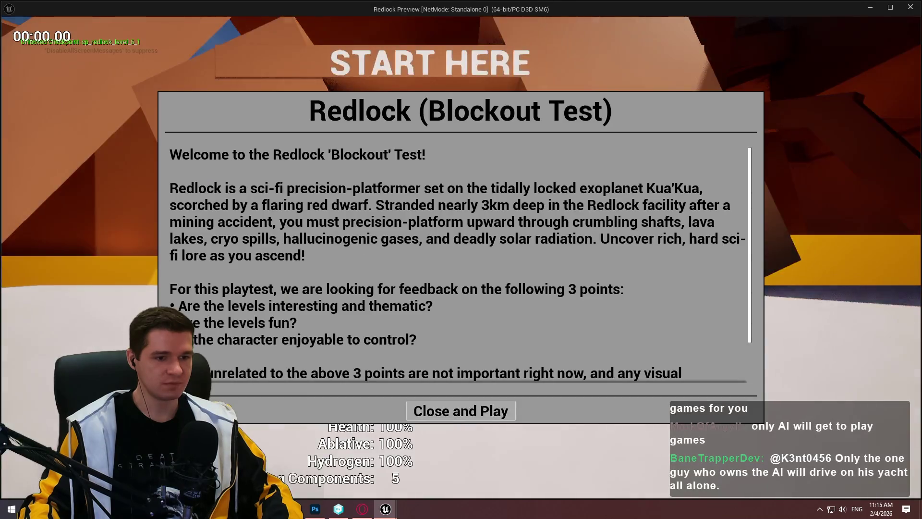
- Run the character into the hazard zone, watch the effect icons and tick counts, then stop play
click(485, 421)
key(w)
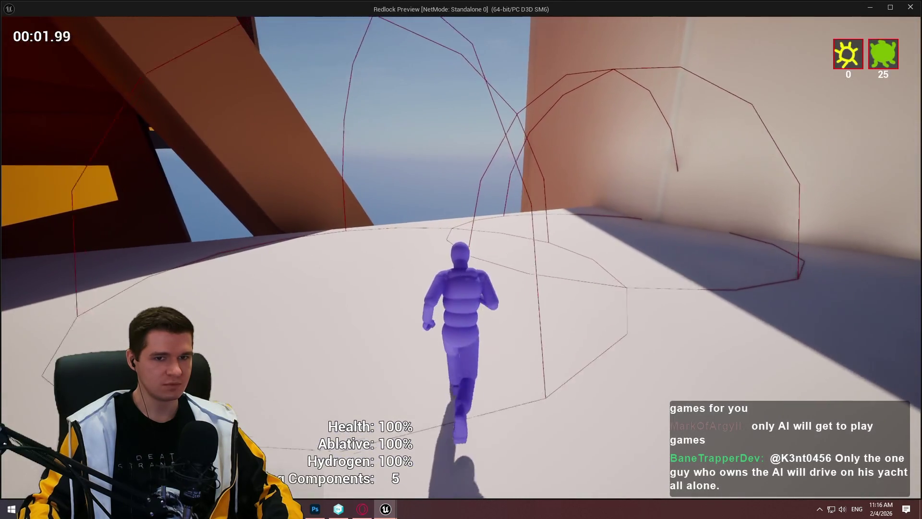
key(w)
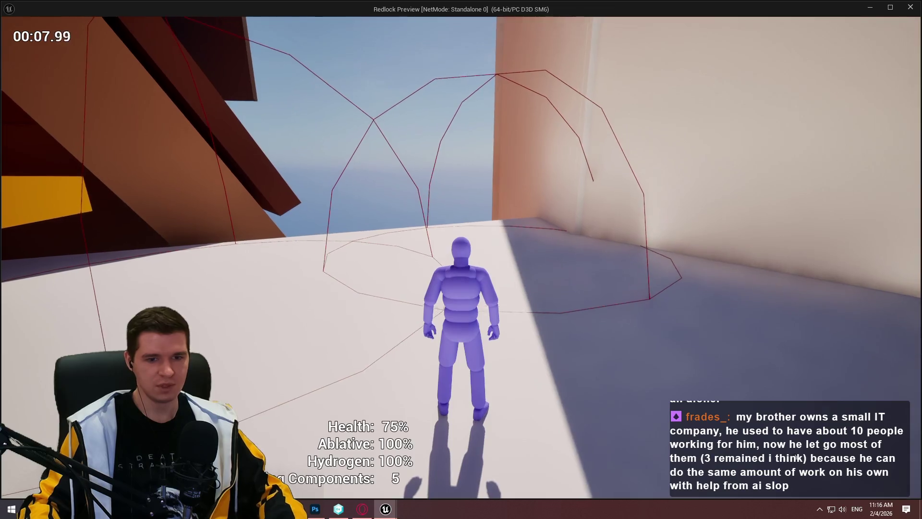
key(Escape)
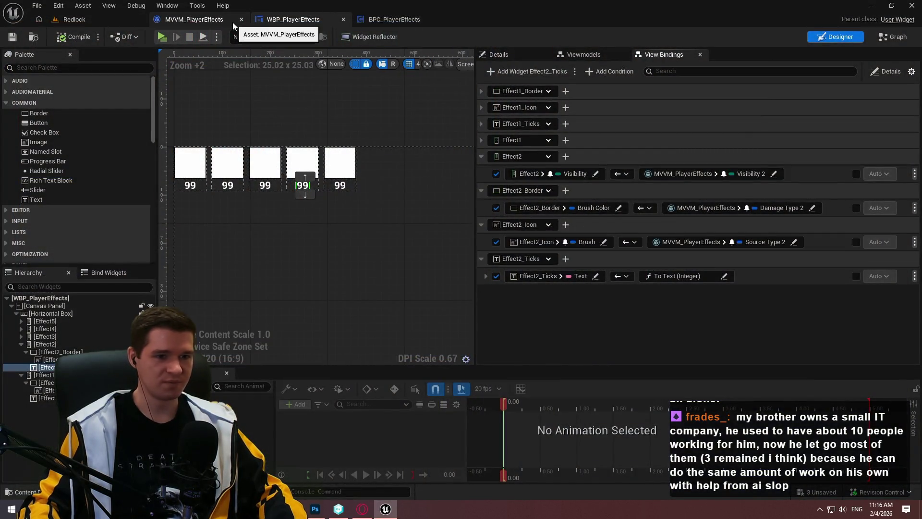
- In the MVVM_PlayerEffects graph, inspect the application type Select, Current Application Type and Ticks Left 2 setter nodes
click(219, 24)
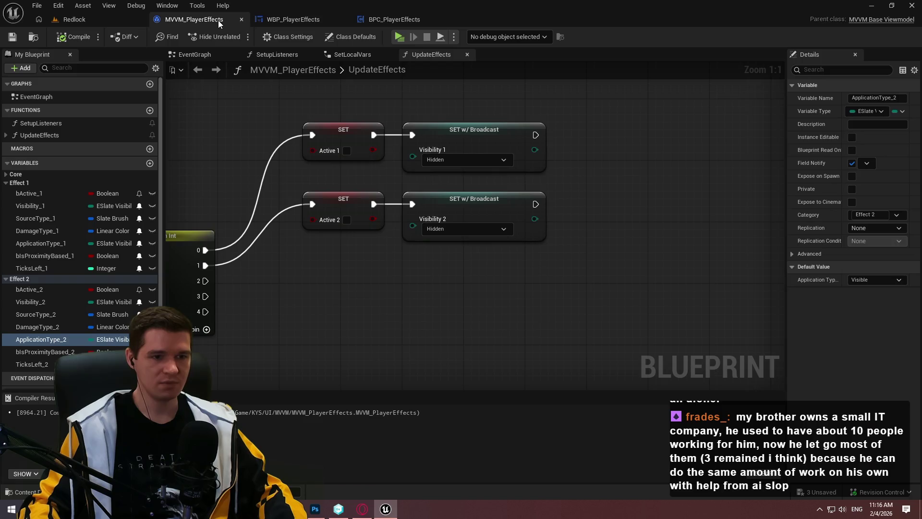
scroll(390, 187, down, 8)
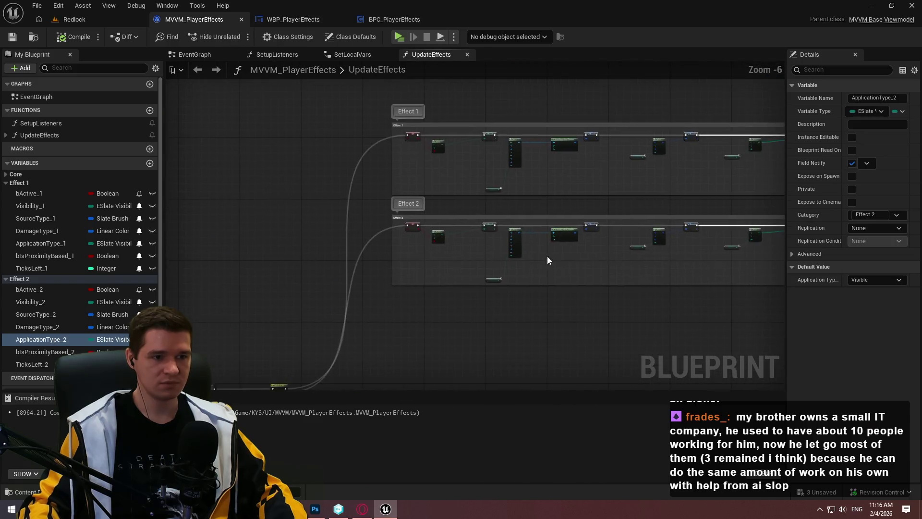
scroll(547, 260, up, 5)
scroll(451, 296, up, 3)
drag(586, 289, 450, 289)
drag(597, 283, 56, 304)
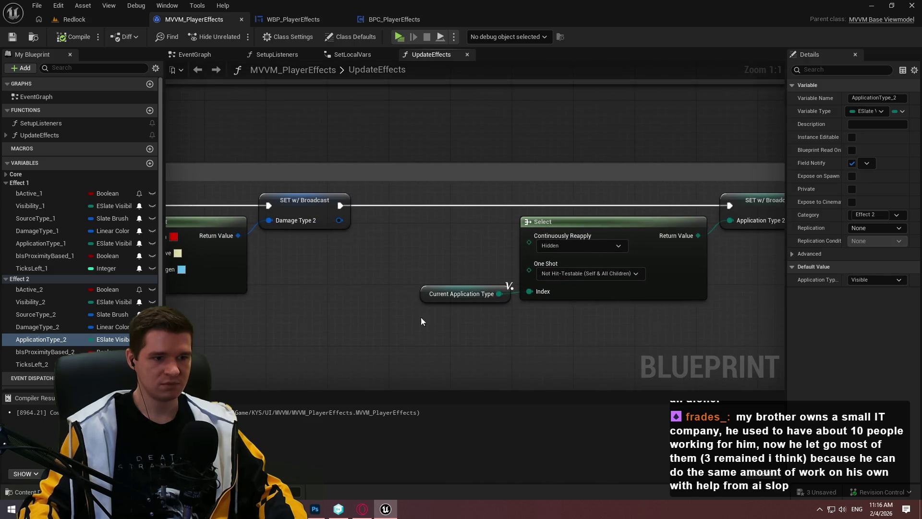
mouse_move(701, 320)
mouse_down()
mouse_move(193, 325)
mouse_move(747, 315)
mouse_move(783, 350)
mouse_move(768, 365)
mouse_up()
- Pan through the For Loop, LENGTH, MIN, SetLocalVars and Switch on Int to both Effect comment boxes
mouse_move(336, 337)
mouse_down()
mouse_move(494, 130)
mouse_move(546, 129)
mouse_up()
scroll(546, 129, down, 2)
drag(240, 192, 703, 139)
drag(753, 191, 653, 253)
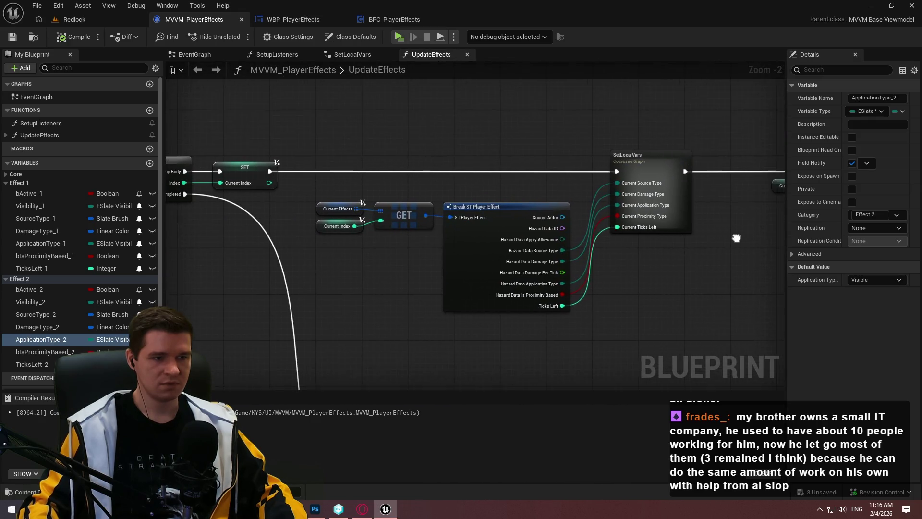
drag(389, 293, 573, 288)
scroll(474, 232, up, 2)
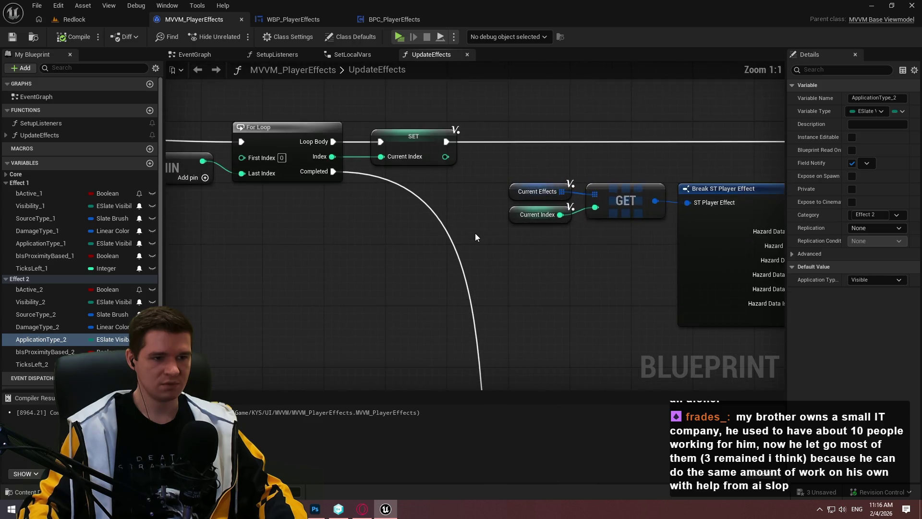
mouse_move(474, 233)
mouse_down()
mouse_move(796, 214)
mouse_move(724, 245)
mouse_move(460, 247)
mouse_up()
scroll(570, 250, down, 2)
drag(570, 249, 144, 235)
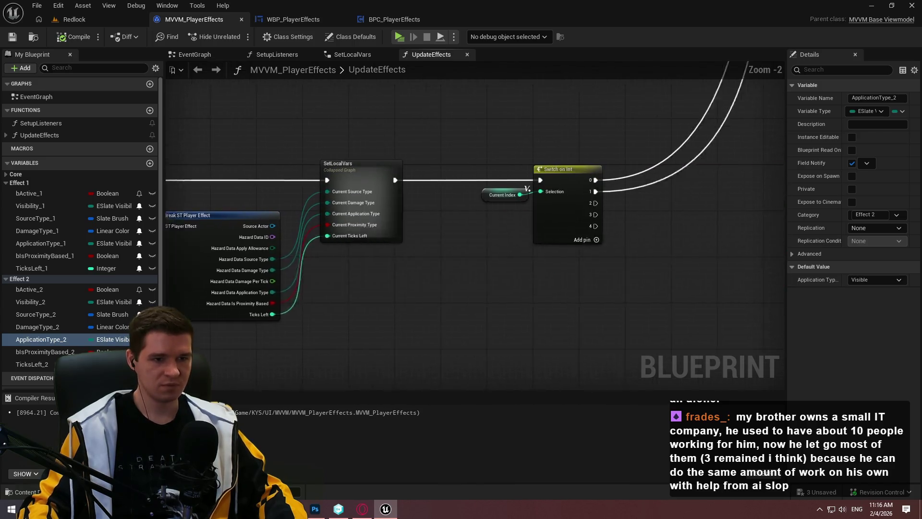
scroll(580, 233, down, 1)
drag(578, 217, 291, 269)
scroll(535, 232, down, 2)
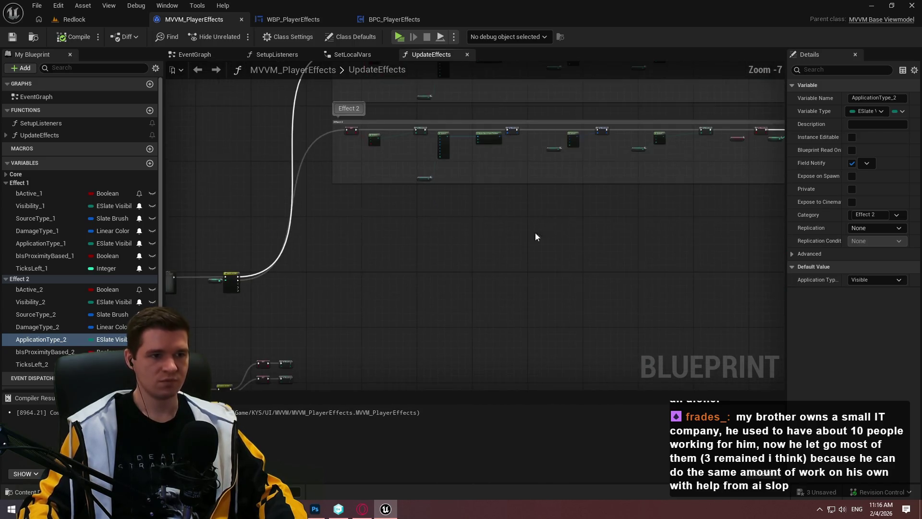
scroll(440, 229, down, 2)
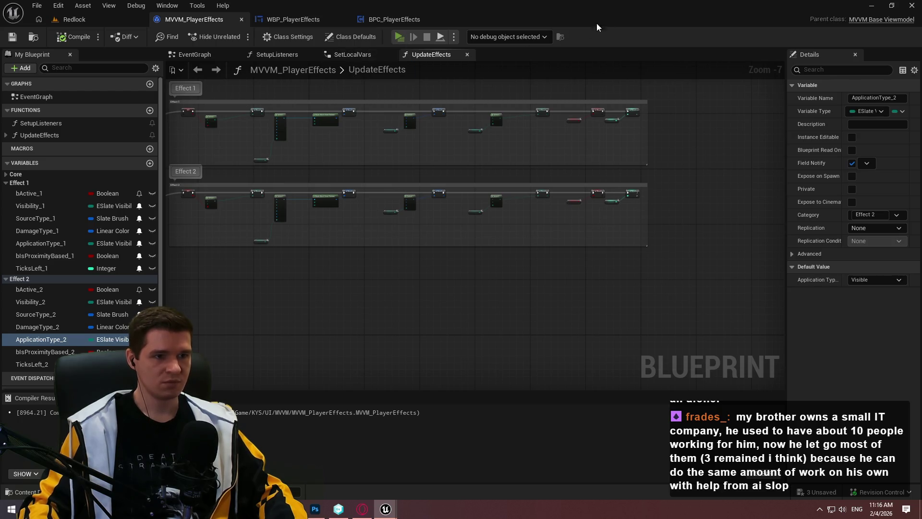
- Run a brief play session debugging the spawned MVVM_PlayerEffects instance, then pan to the Branch node
key(alt+p)
click(509, 37)
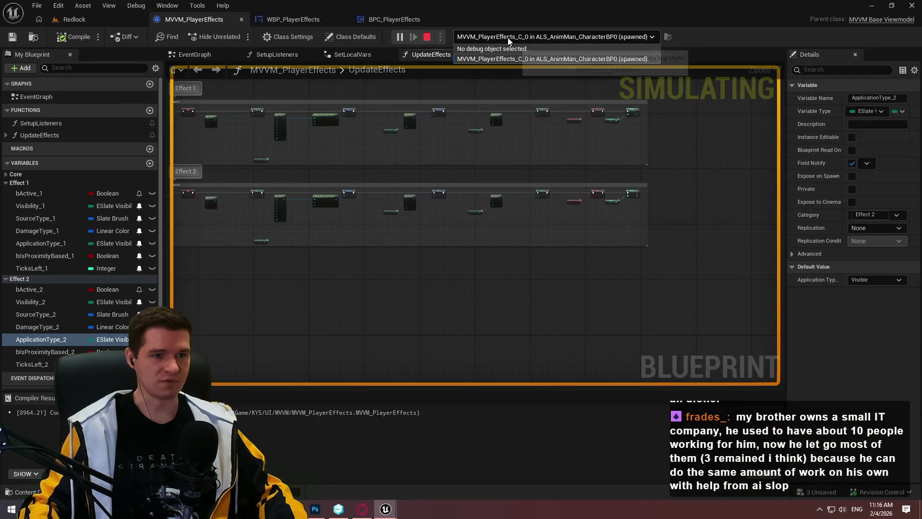
click(552, 59)
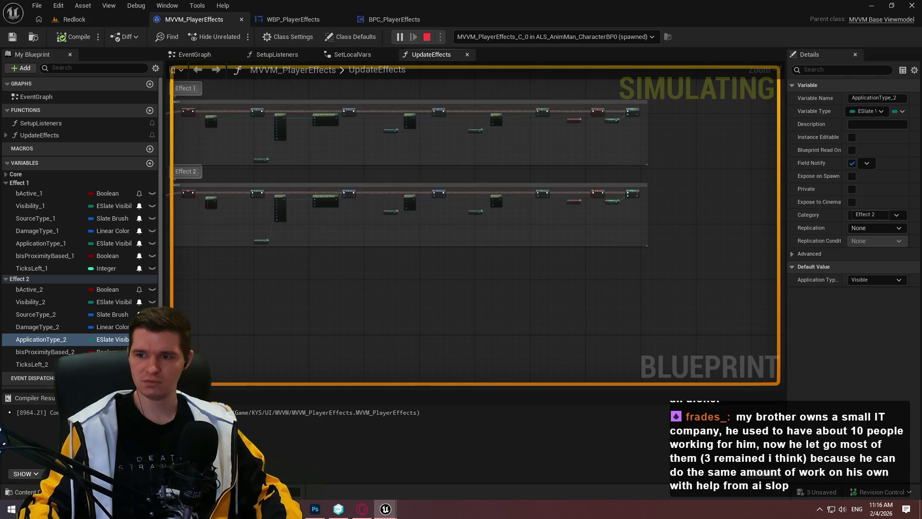
key(Escape)
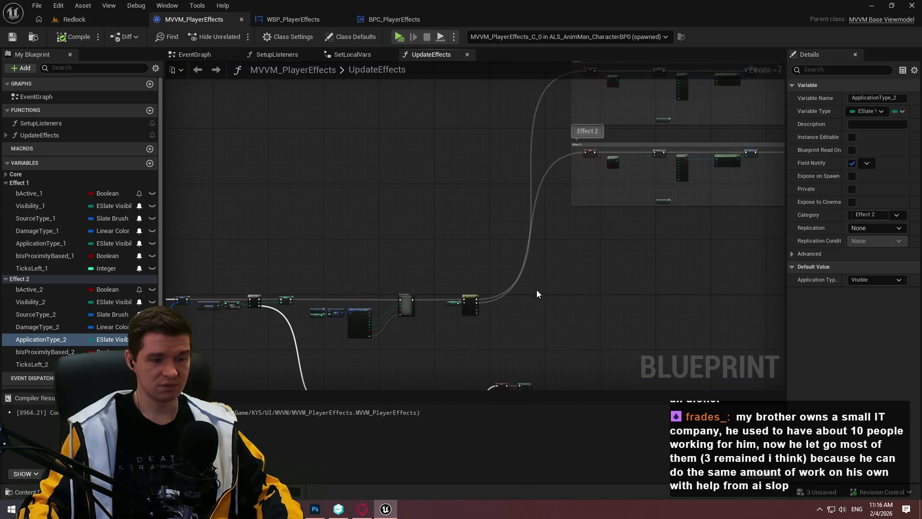
scroll(376, 298, up, 6)
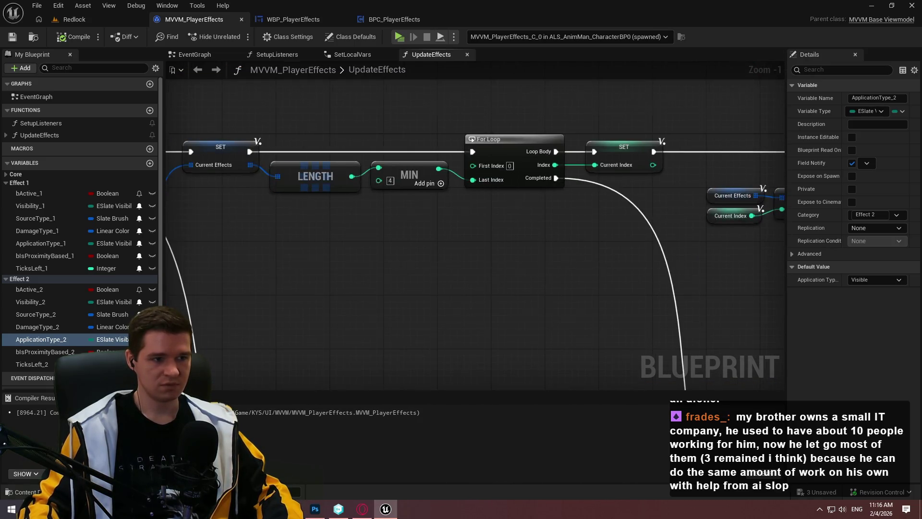
drag(423, 257, 642, 298)
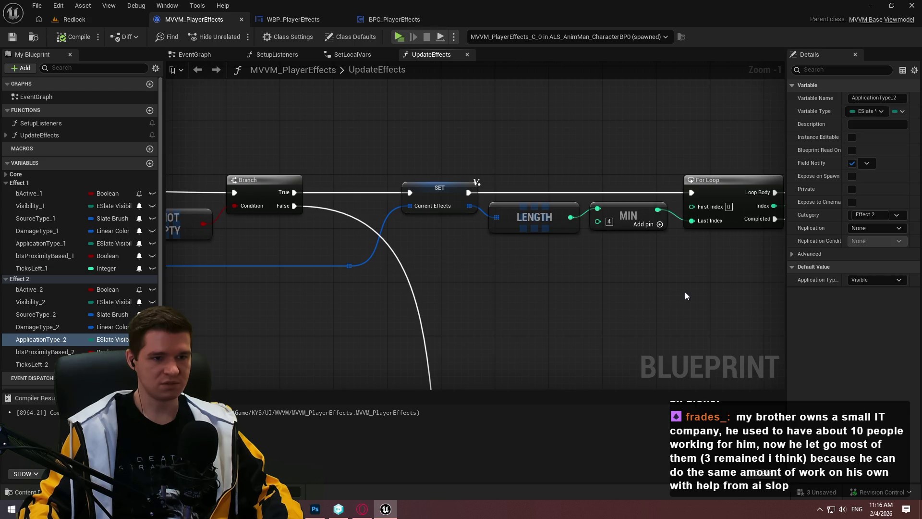
scroll(672, 283, up, 1)
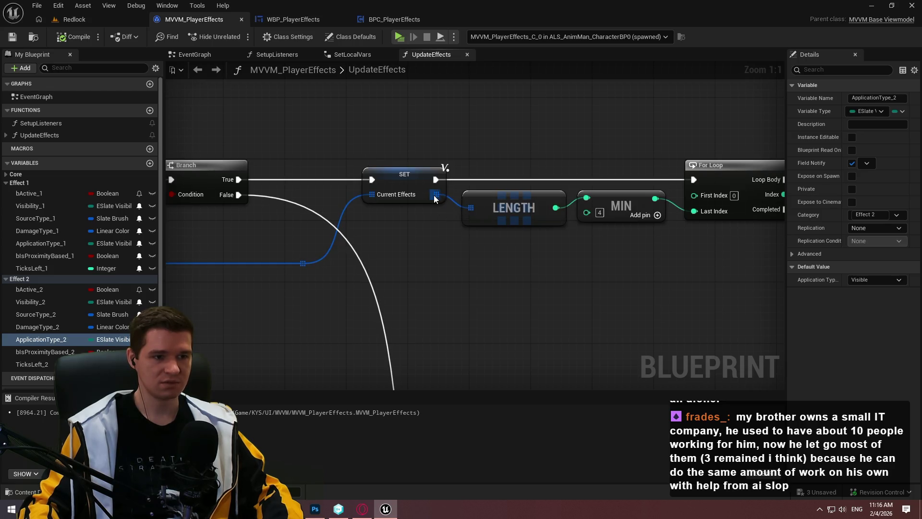
- Replace the LENGTH node feeding MIN with a Current Effects Last Index node, then start a play test
drag(433, 195, 426, 278)
text(last in)
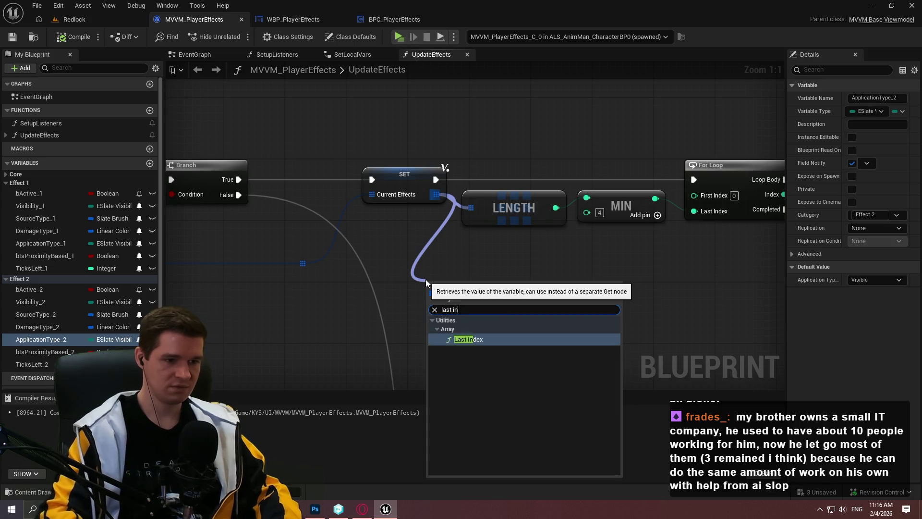
key(Return)
drag(520, 292, 587, 198)
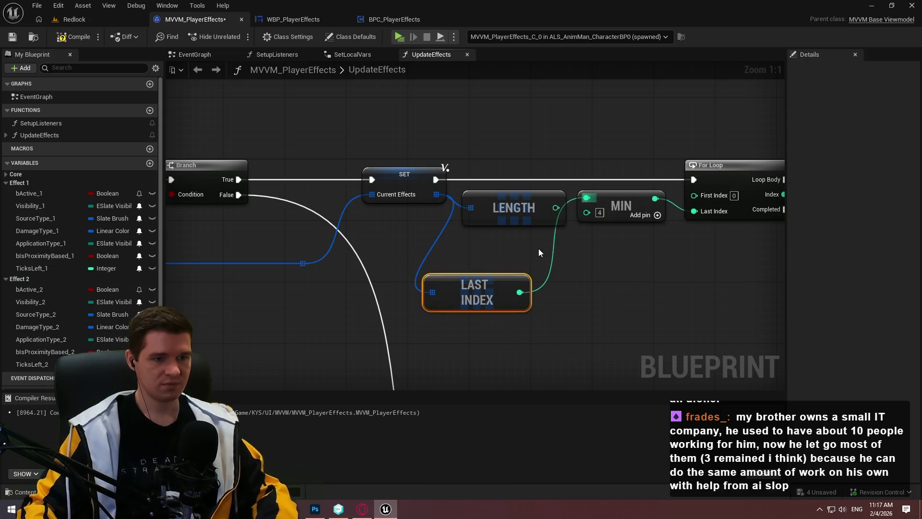
click(524, 211)
key(Delete)
drag(463, 297, 508, 205)
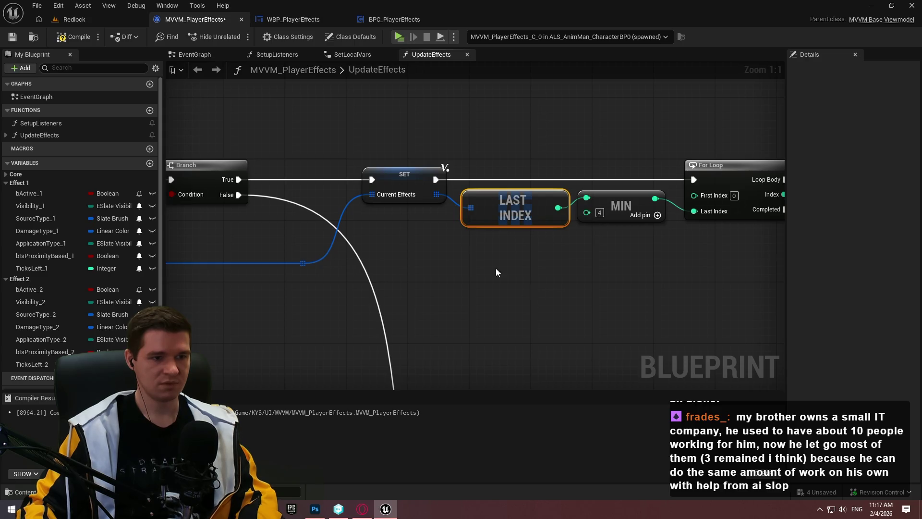
click(496, 267)
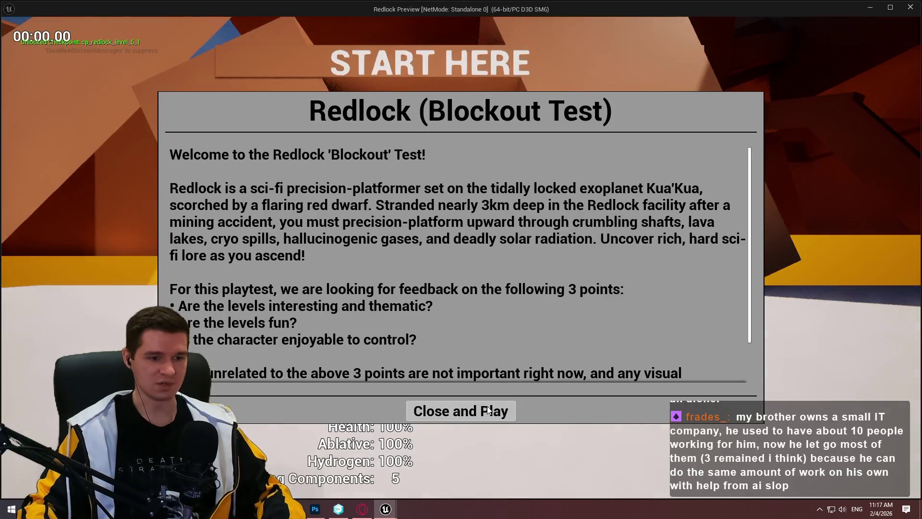
click(461, 409)
key(w)
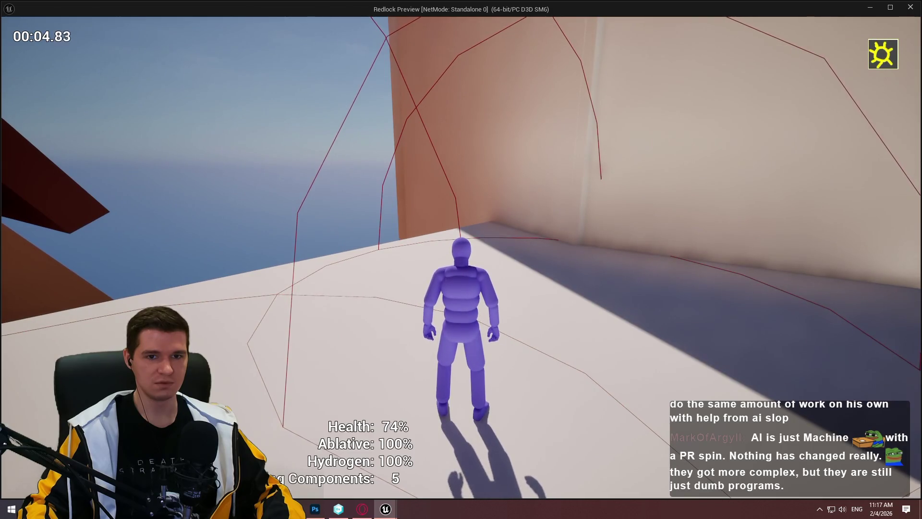
- Run the character through the hazards while watching HUD effect icons and tick counts, then stop the preview
key(w)
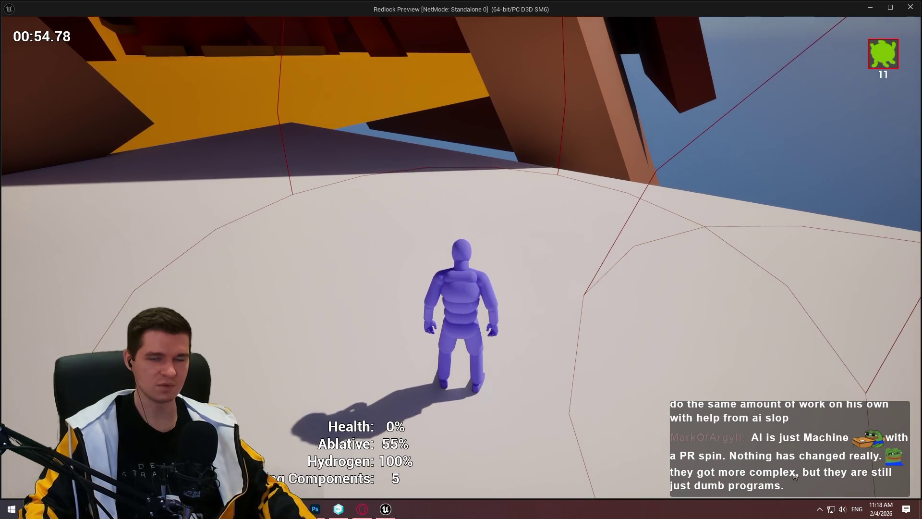
key(Escape)
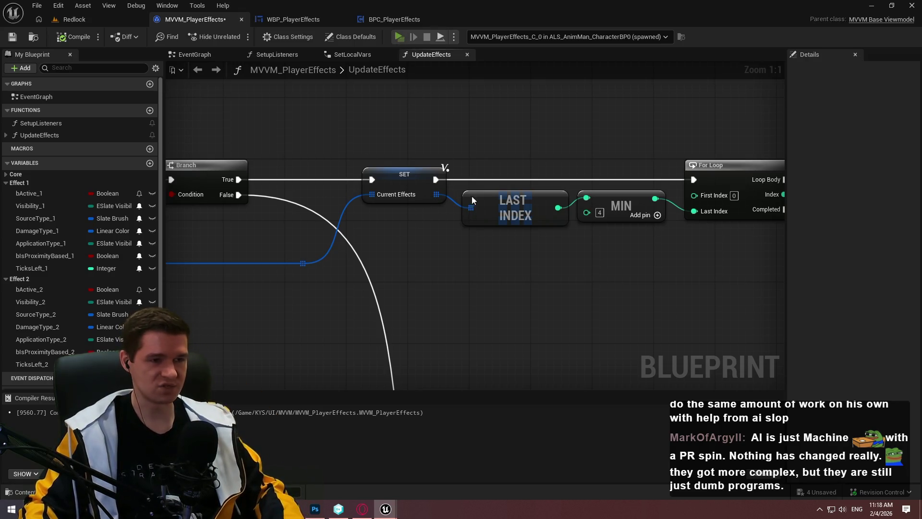
- Play-test again, running the character toward the orange structure to stack two effect icons
key(alt+p)
click(512, 409)
key(w)
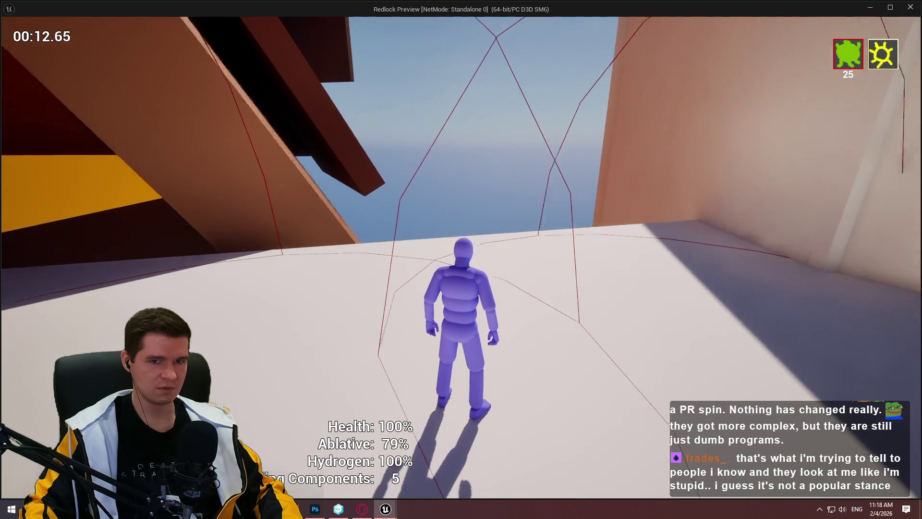
key(w)
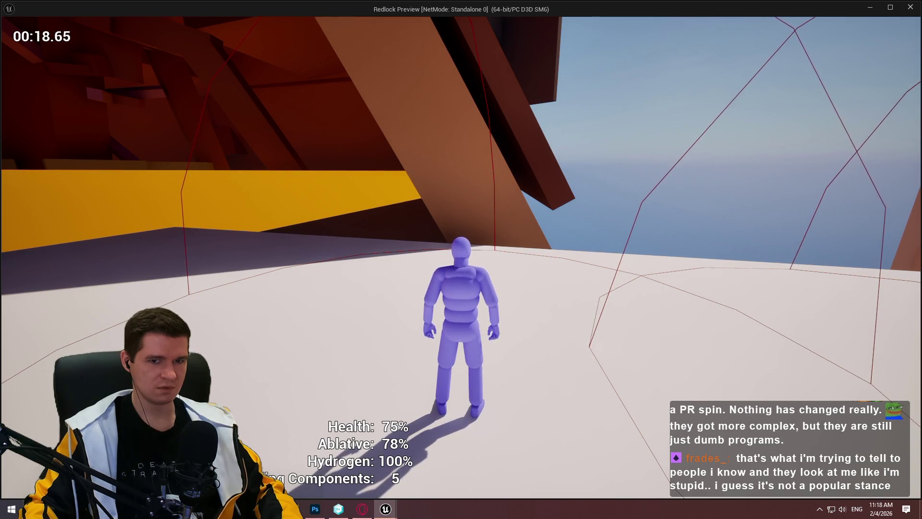
- Stop the session and bring the UpdateEffects graph's Effect 1 and Effect 2 sections into view
key(alt+Tab)
key(Escape)
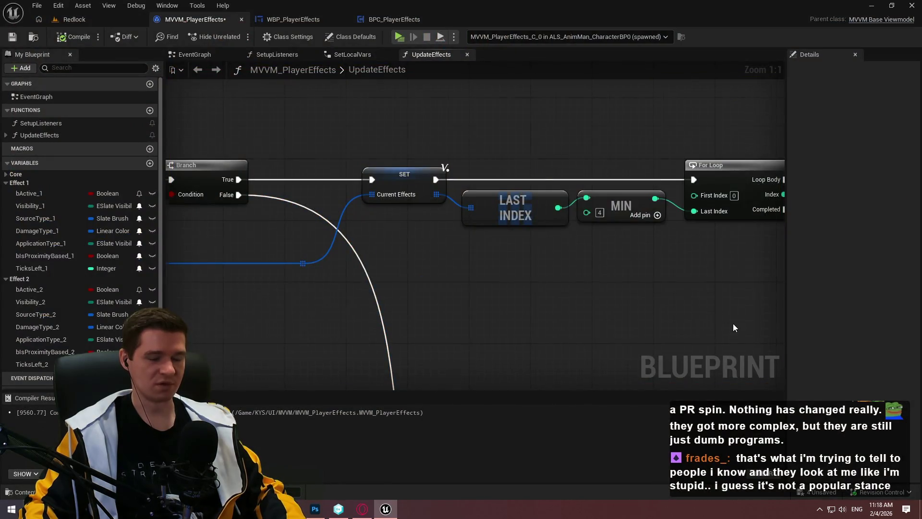
scroll(440, 288, down, 8)
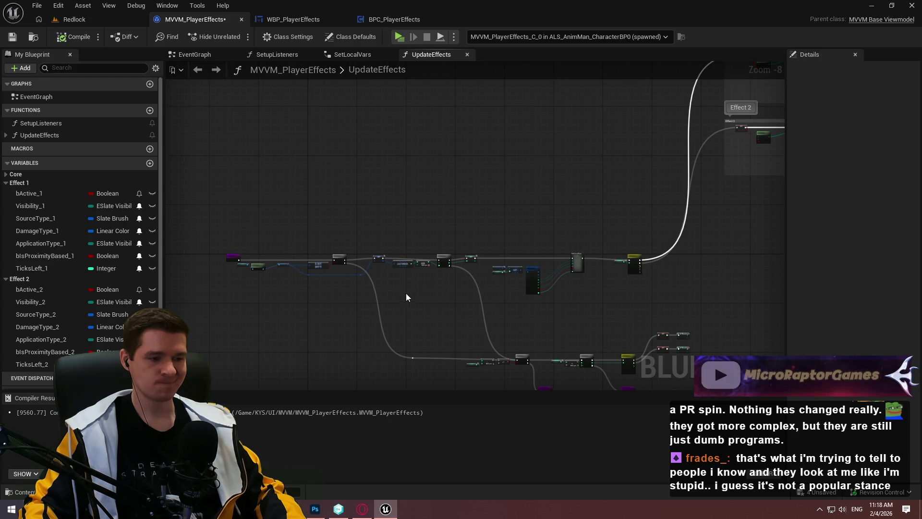
drag(424, 290, 623, 191)
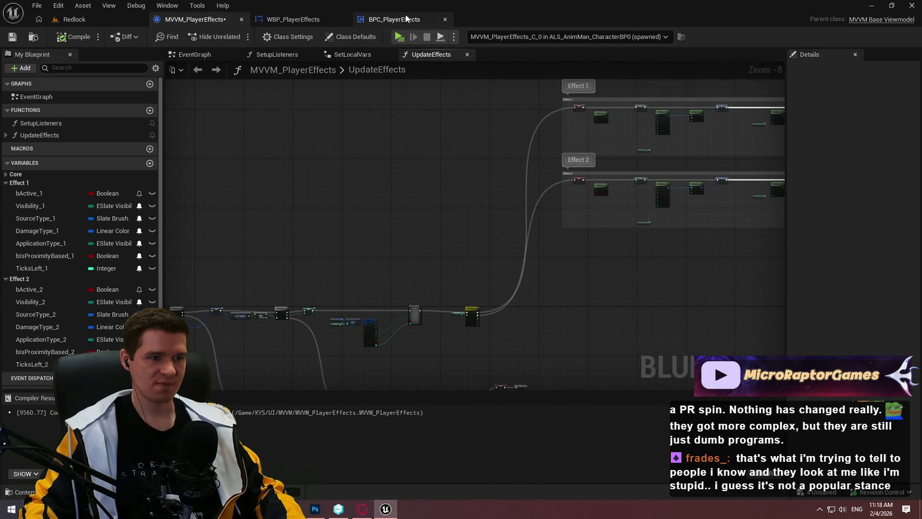
click(395, 19)
scroll(494, 186, down, 2)
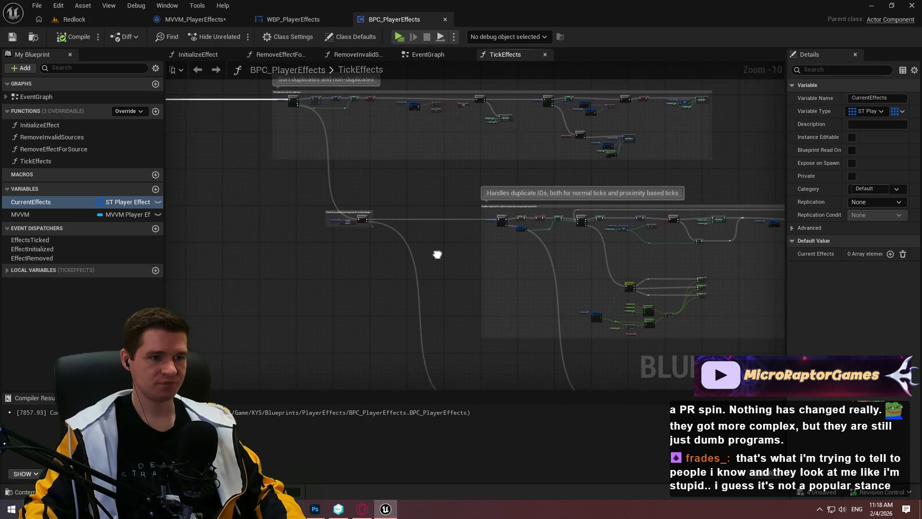
click(115, 19)
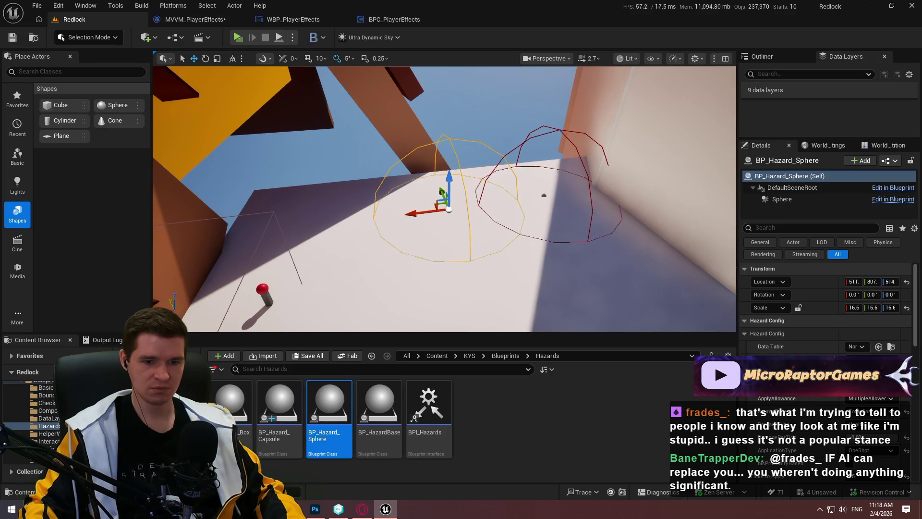
click(546, 194)
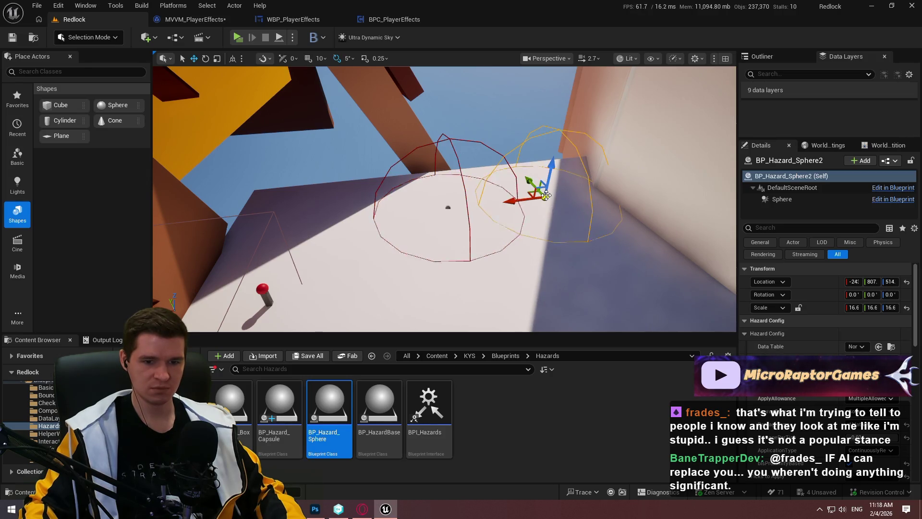
click(449, 208)
scroll(826, 308, down, 2)
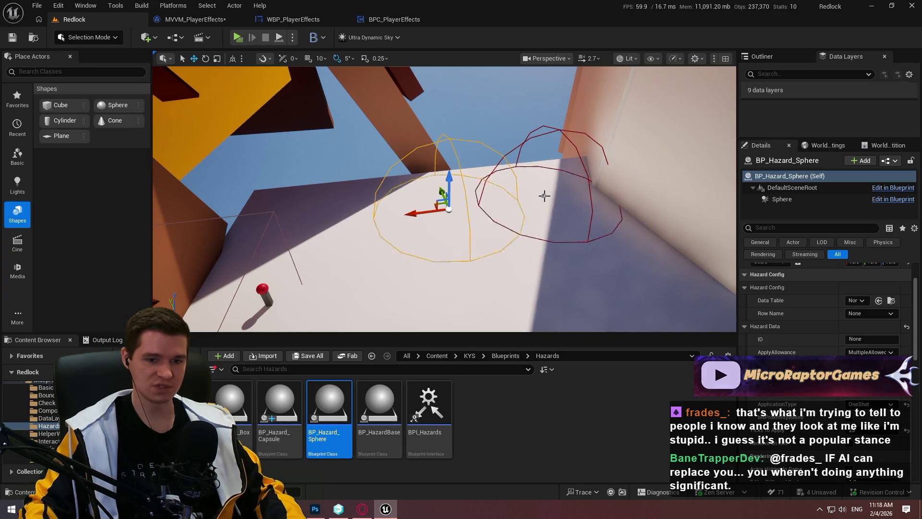
click(544, 195)
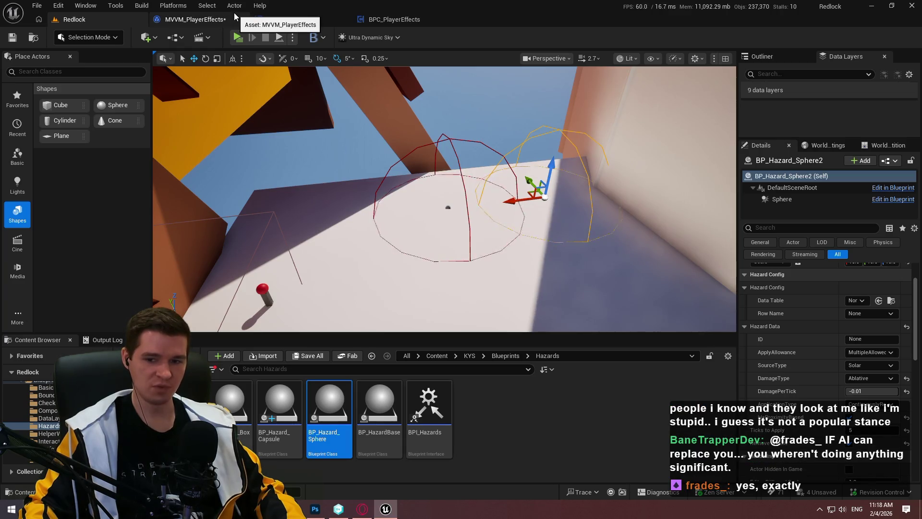
click(235, 13)
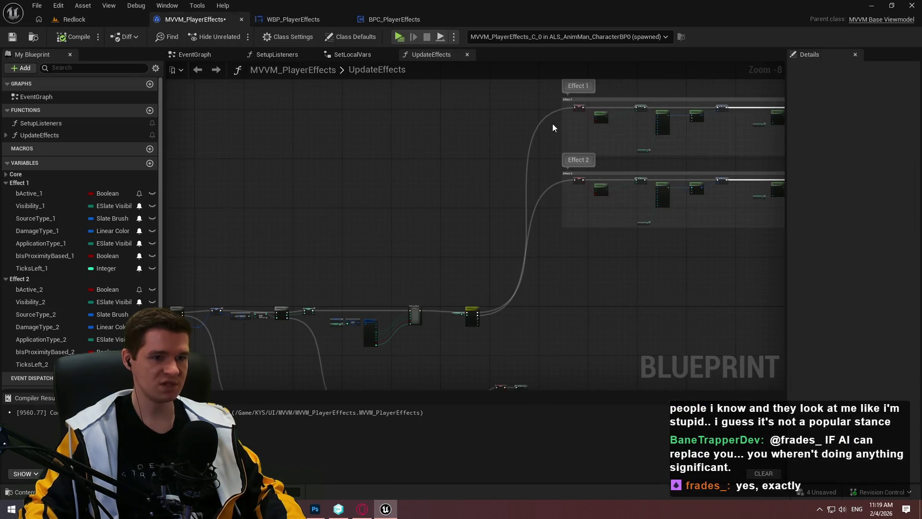
- Inspect BPC_PlayerEffects' TickEffects graph and its non-duplicate IDs block, then launch a Redlock play test
click(399, 19)
scroll(503, 244, down, 2)
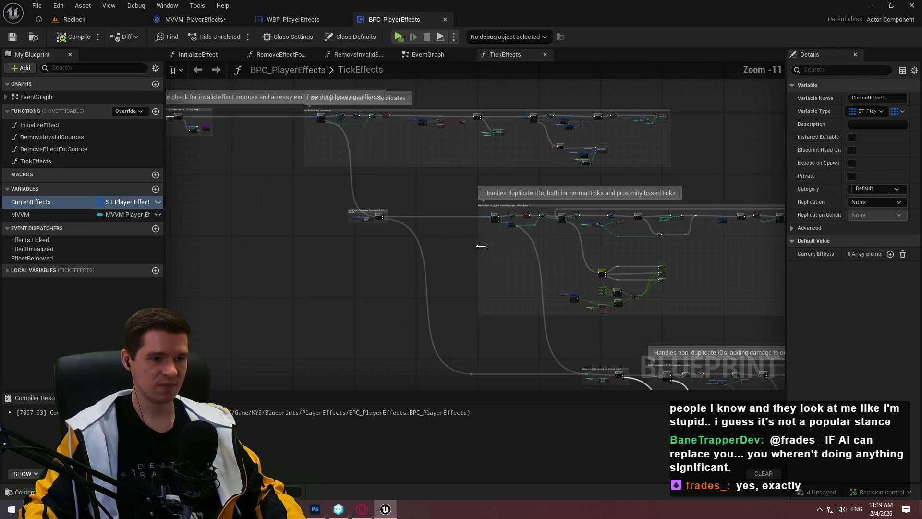
scroll(398, 133, up, 2)
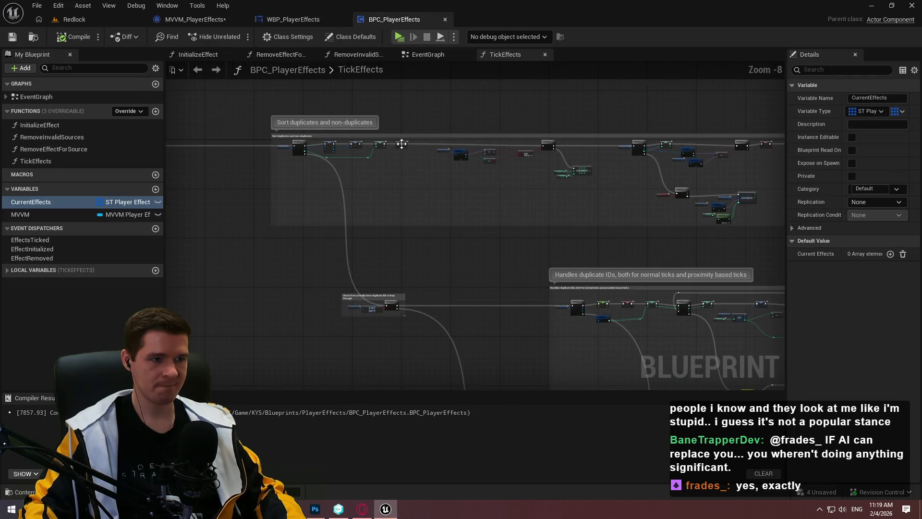
scroll(485, 208, up, 2)
drag(600, 239, 298, 179)
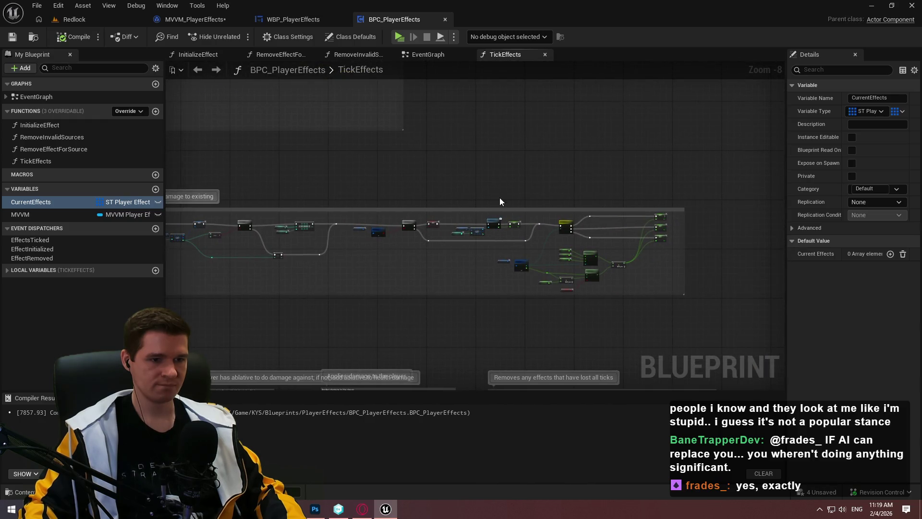
mouse_move(432, 168)
mouse_down()
mouse_move(720, 293)
mouse_move(690, 185)
mouse_move(671, 174)
mouse_up()
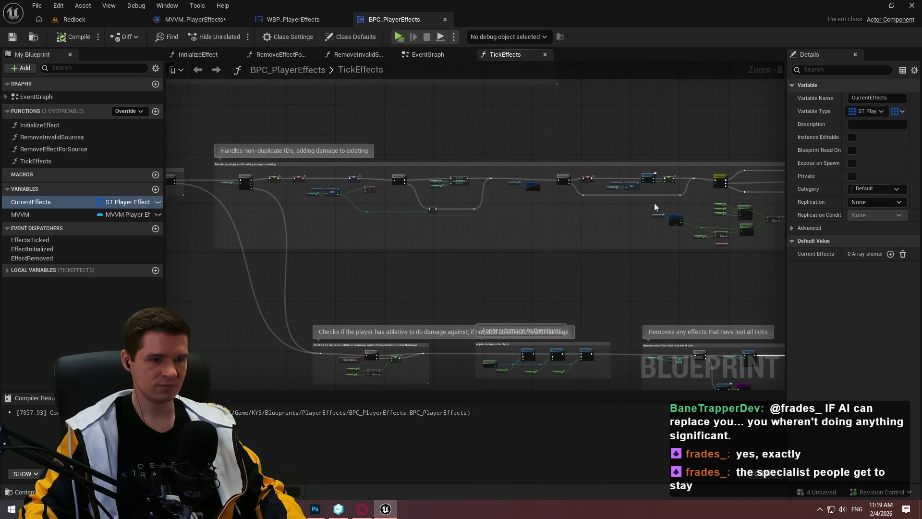
scroll(624, 206, down, 2)
drag(724, 238, 237, 153)
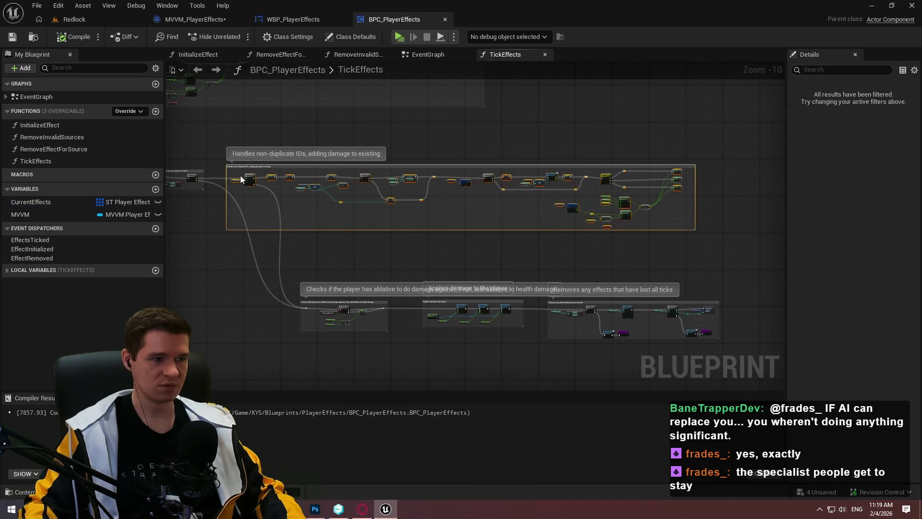
scroll(204, 206, up, 9)
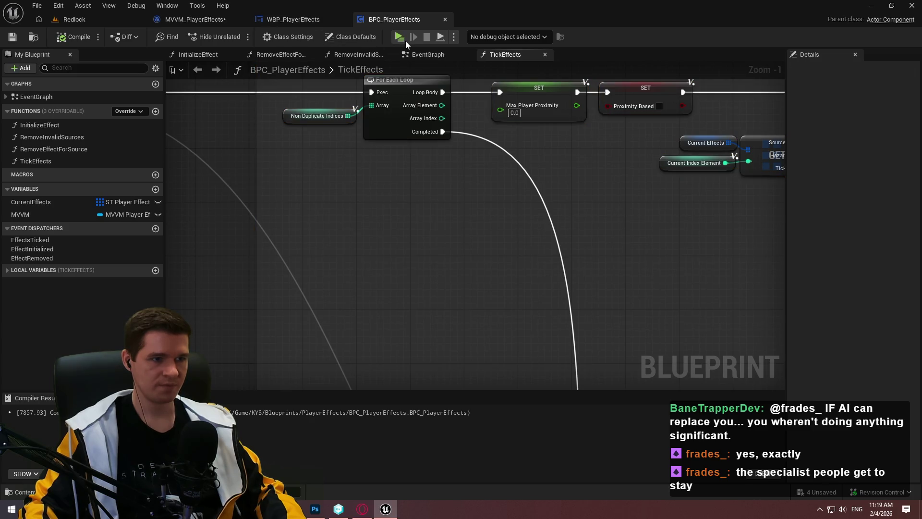
click(399, 36)
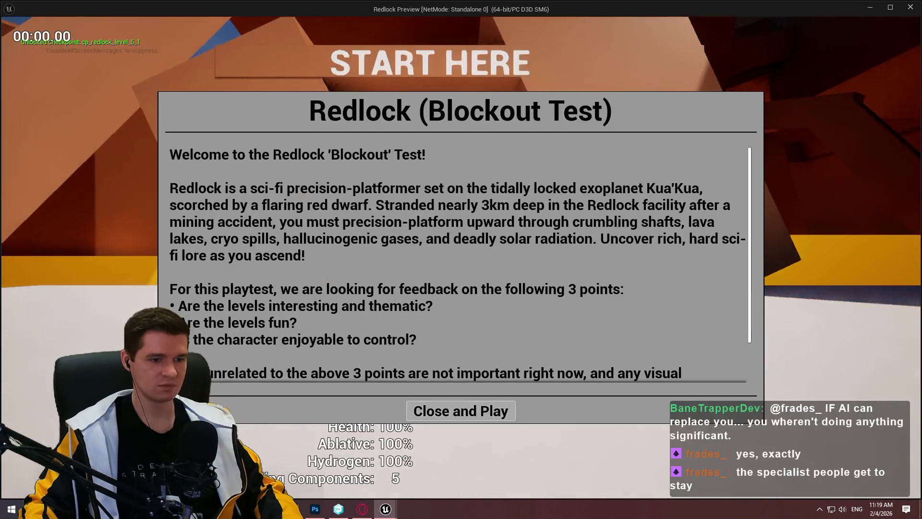
- Start playing with the character running forward, then switch back to the Blueprint editor
click(461, 411)
key(w)
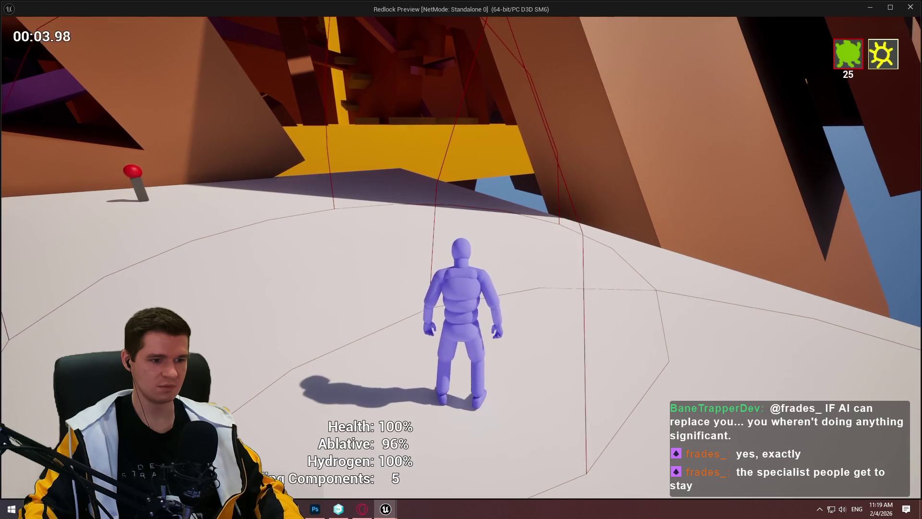
key(super)
click(636, 7)
key(alt+Tab)
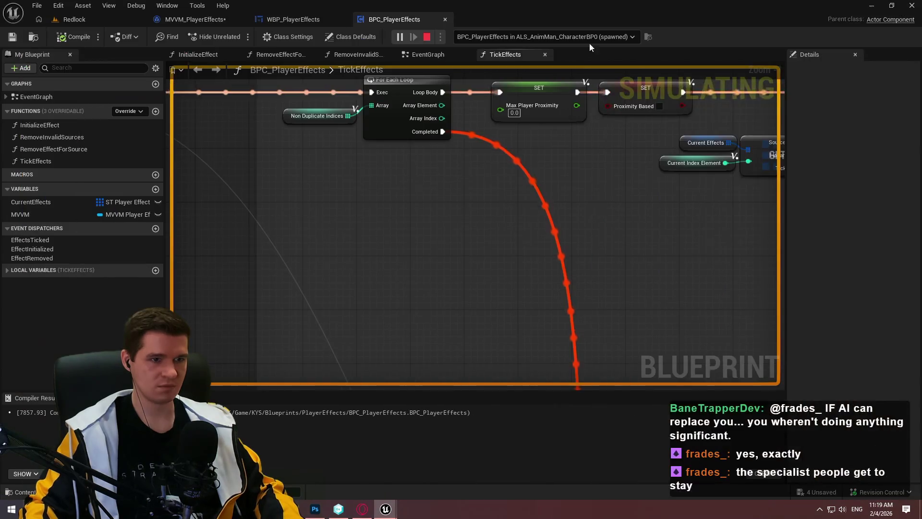
- Add a breakpoint to the Non Duplicate Indices For Each Loop and minimise the game to view the paused graph
right_click(400, 89)
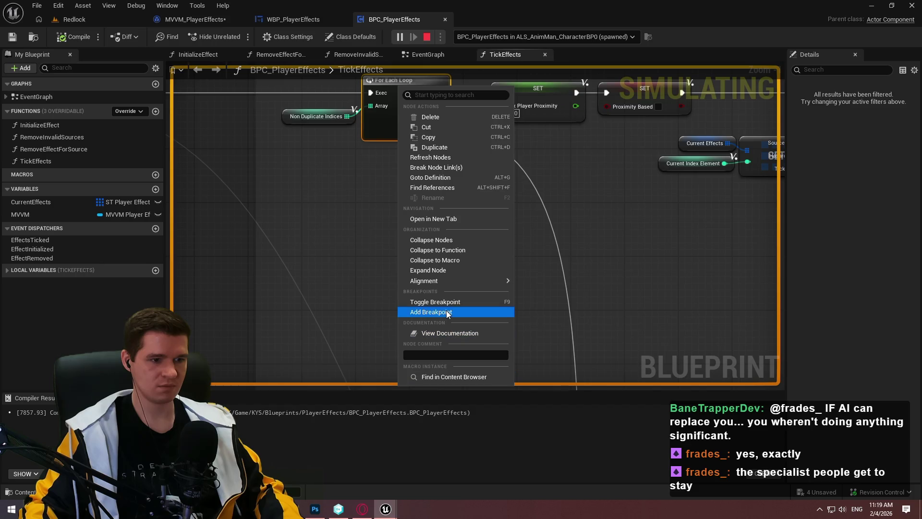
click(445, 310)
key(alt+Tab)
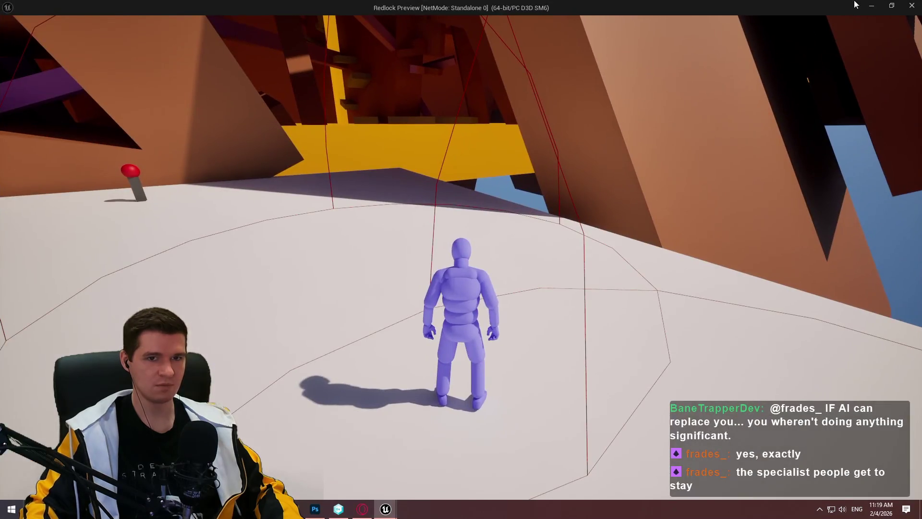
click(870, 7)
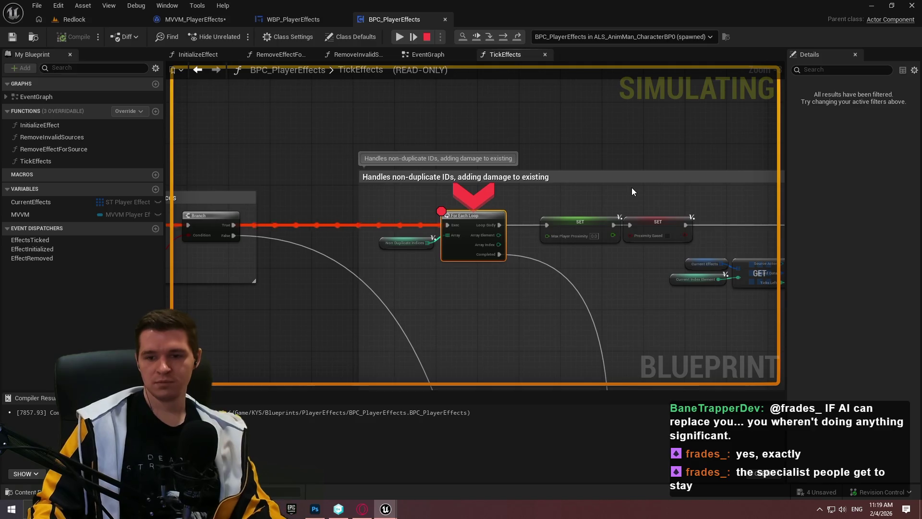
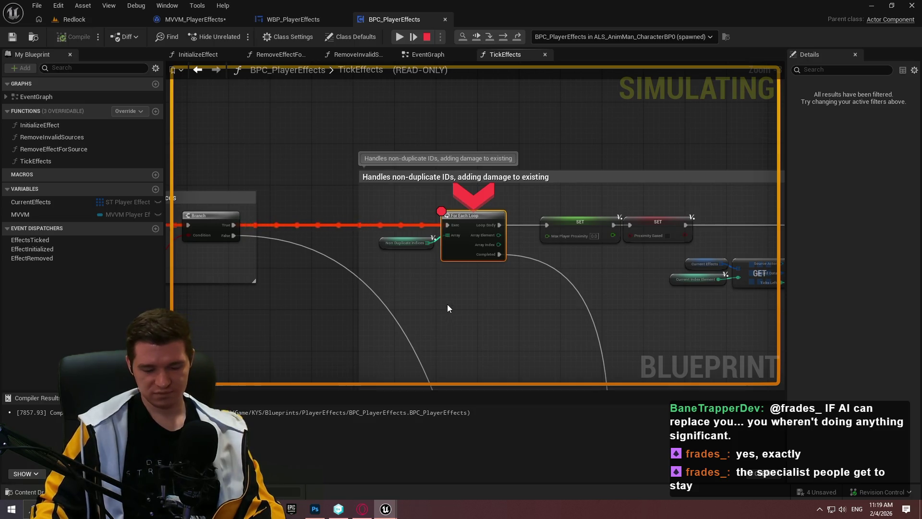
- Inspect the Non Duplicate Indices debug values and step into the For Each Loop
scroll(508, 196, up, 3)
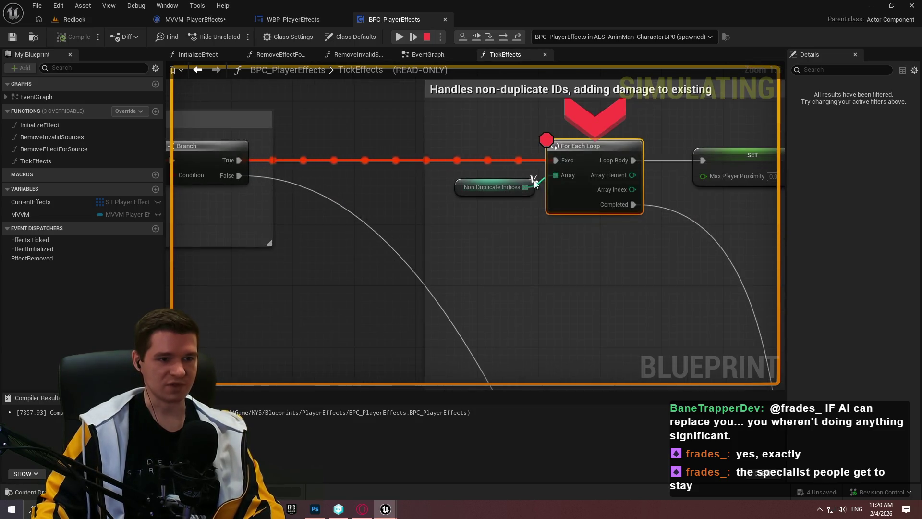
click(542, 198)
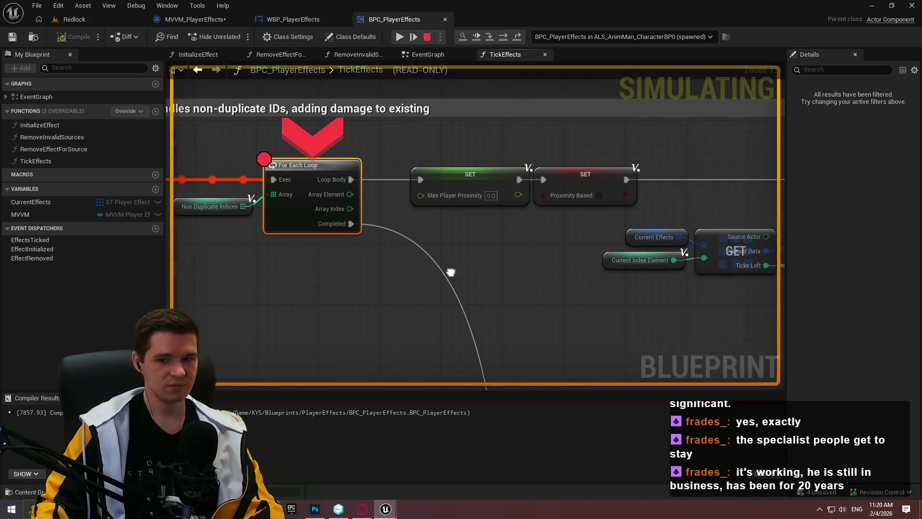
scroll(446, 262, down, 1)
drag(425, 273, 467, 278)
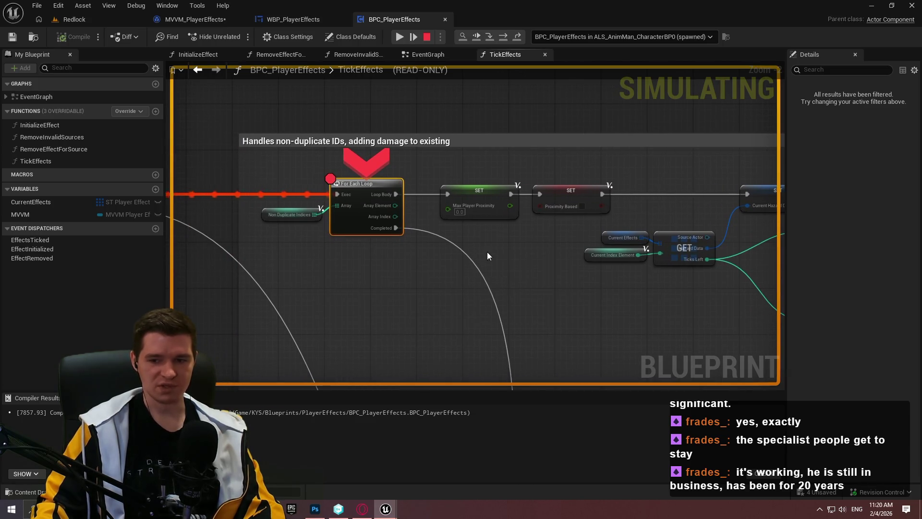
key(F11)
key(F11)
key(F11)
key(F11)
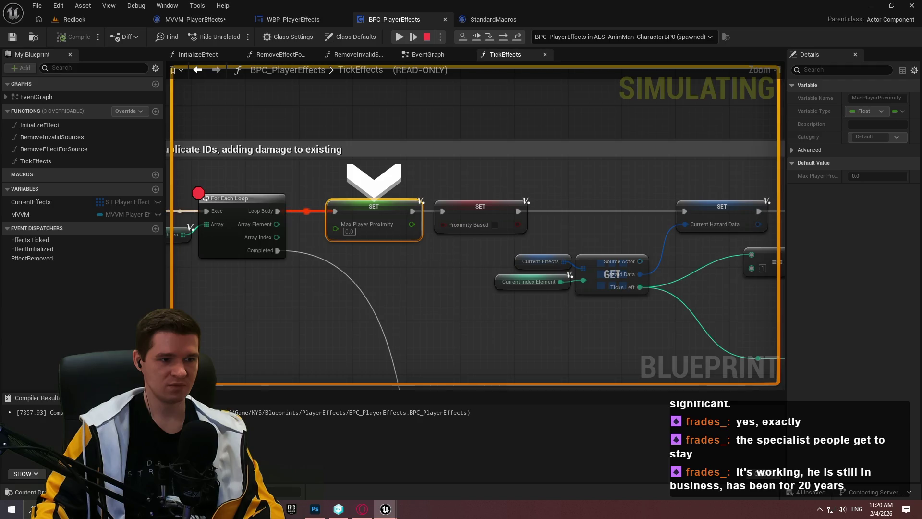
- Step over to the Current Hazard Data SET node and expand the Current Effects array
mouse_move(465, 256)
mouse_down()
mouse_move(612, 269)
mouse_move(511, 252)
mouse_up()
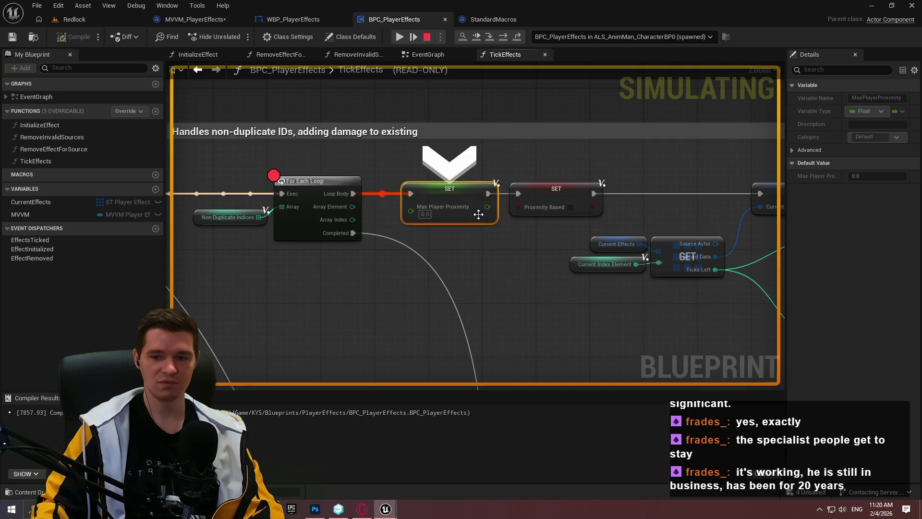
mouse_move(459, 212)
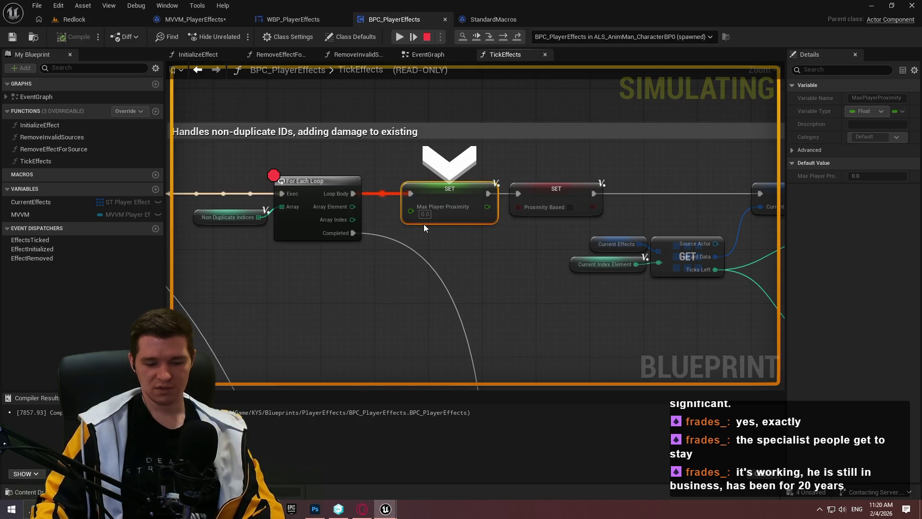
mouse_move(419, 218)
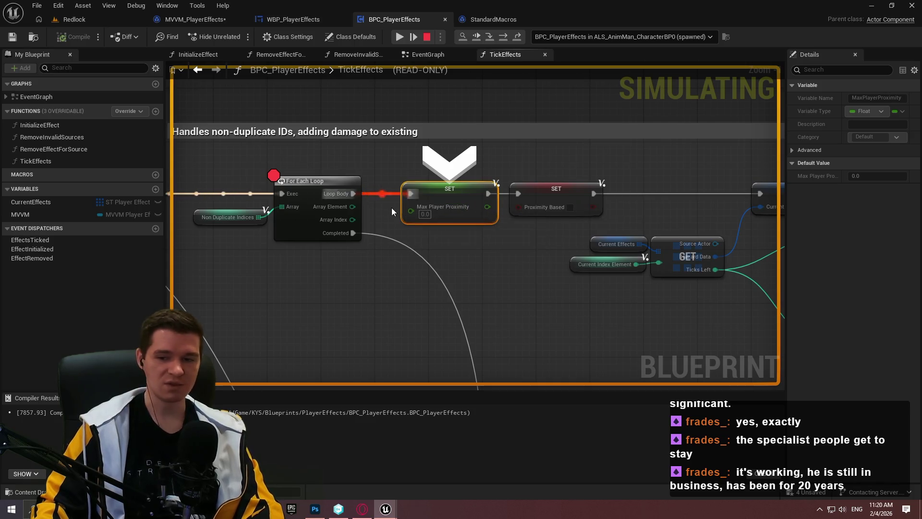
key(F10)
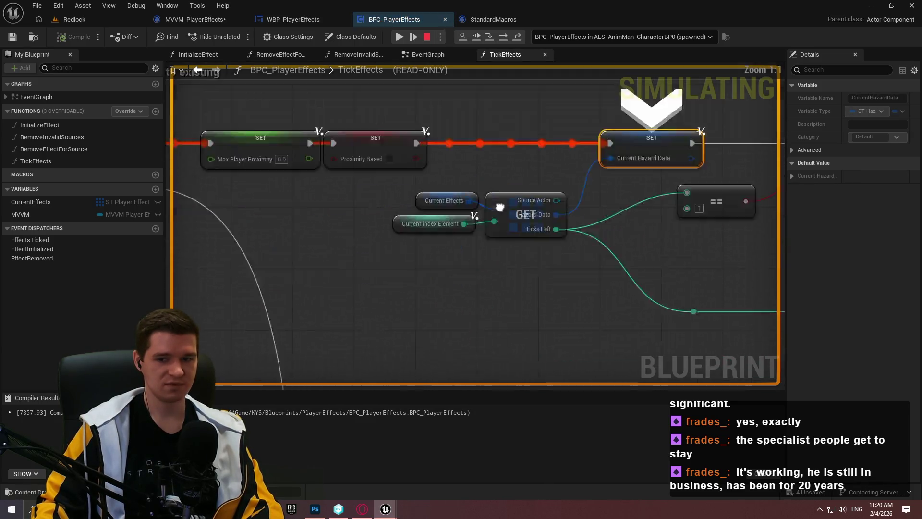
key(F10)
key(F10)
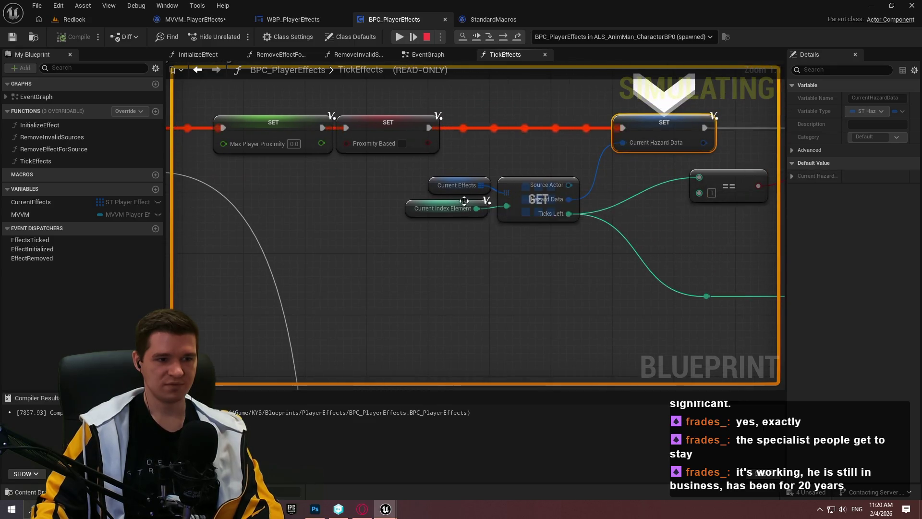
click(495, 197)
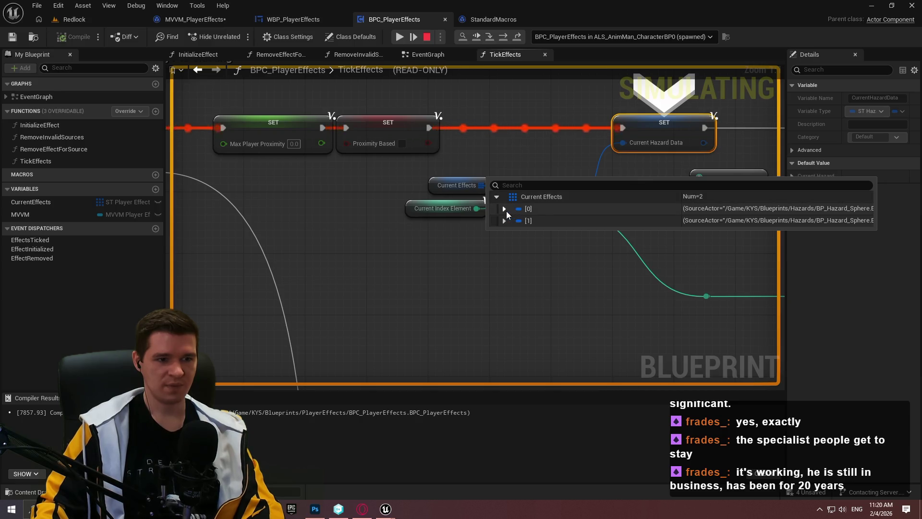
- Expand Current Effects entries [0] and [1] to check their fields
click(506, 212)
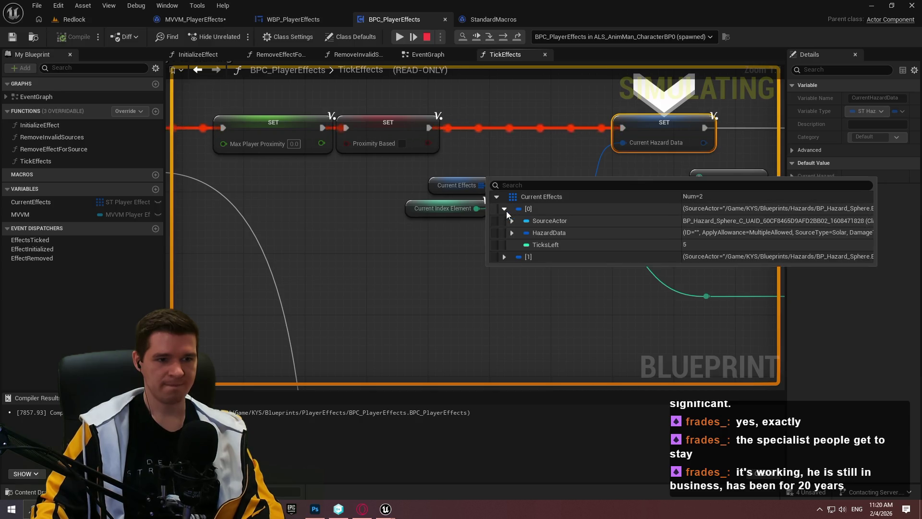
click(504, 256)
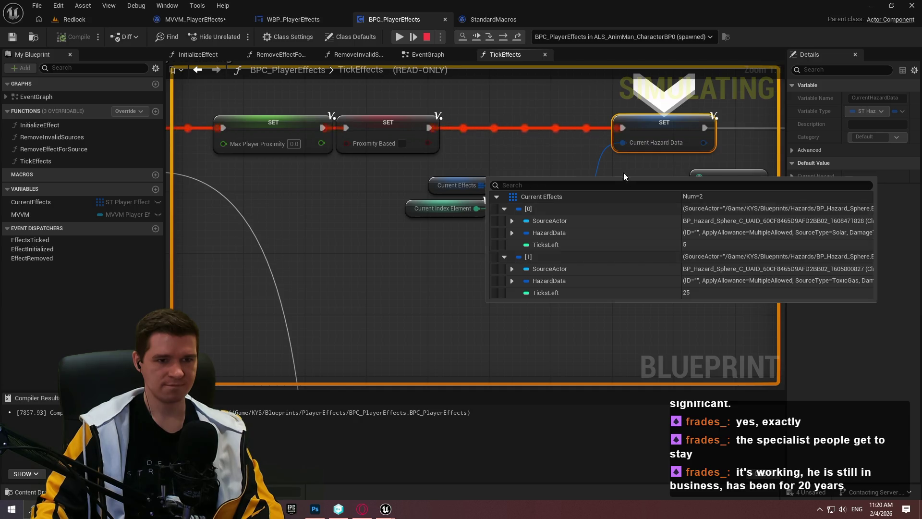
scroll(599, 174, down, 2)
scroll(636, 211, down, 3)
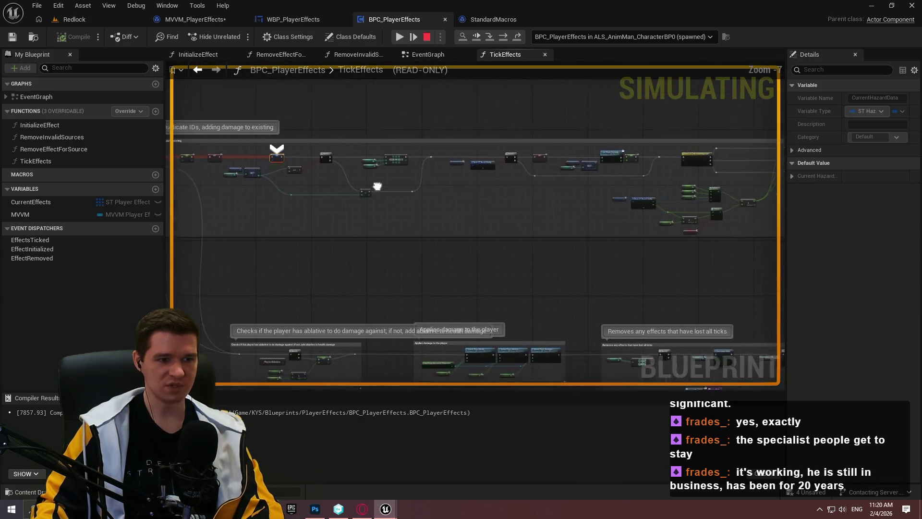
scroll(504, 172, up, 5)
- Step through the Branch and DecrementInt macro, then expand the Current Hazard Data struct
key(F10)
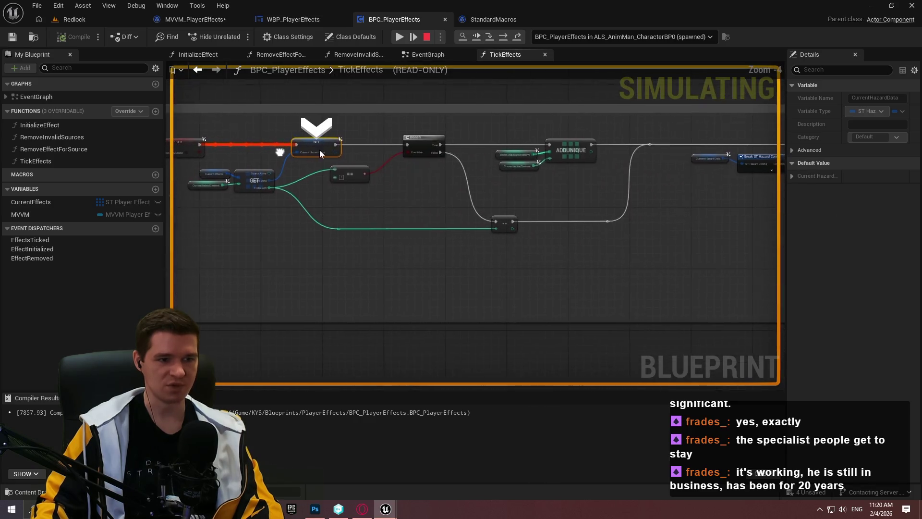
scroll(609, 220, up, 5)
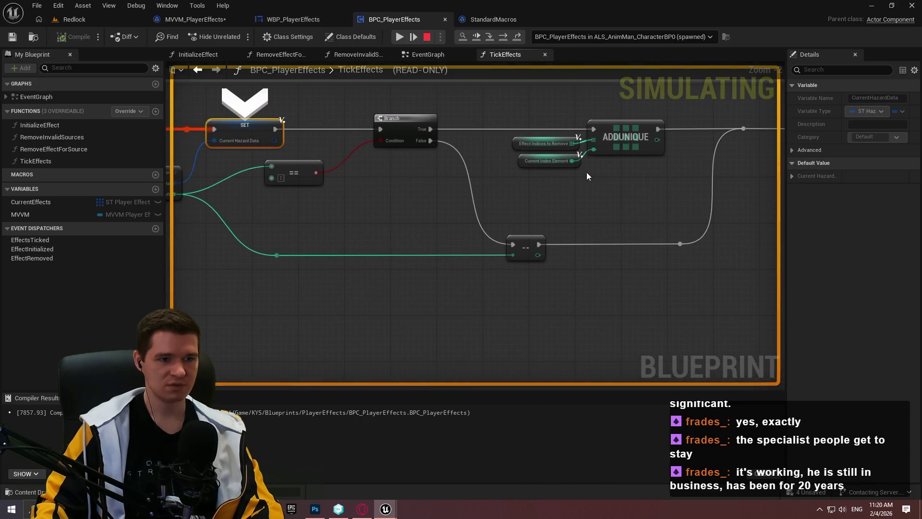
mouse_move(552, 144)
key(F10)
key(F10)
key(F10)
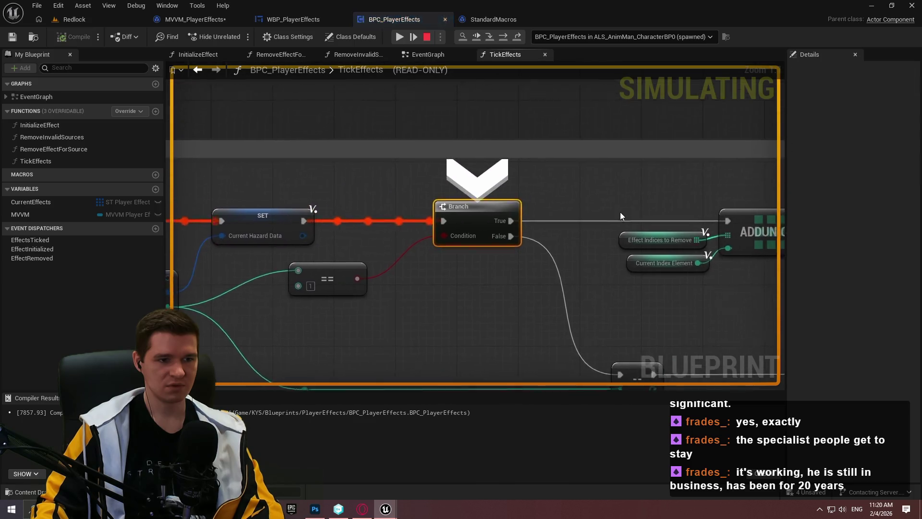
key(F11)
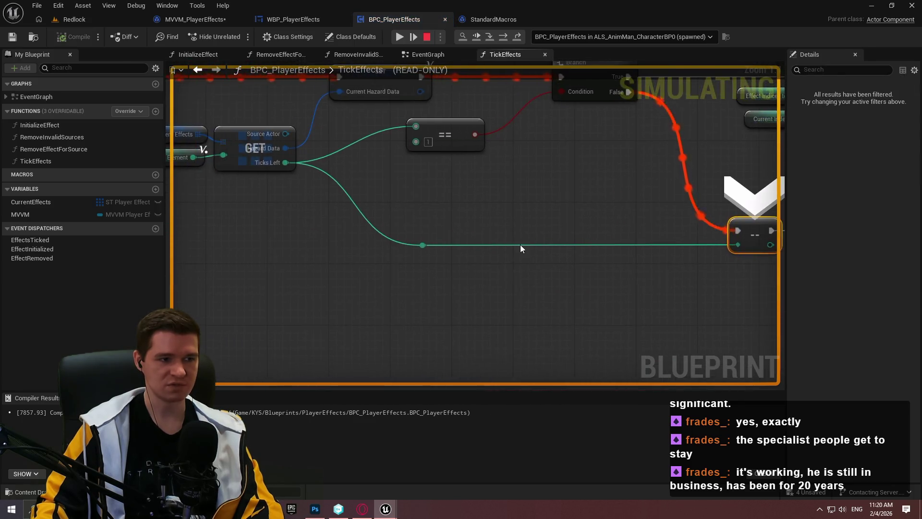
key(F11)
key(F11)
key(F11)
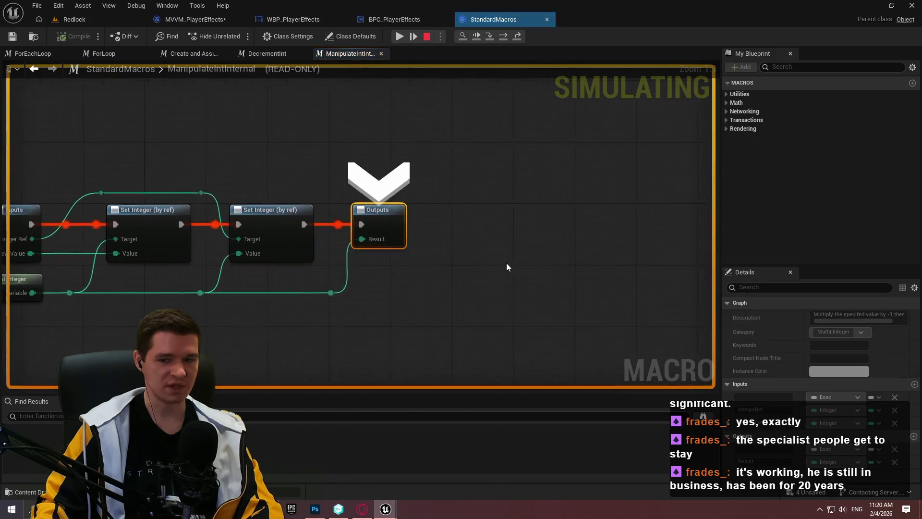
key(F10)
key(F10)
key(F10)
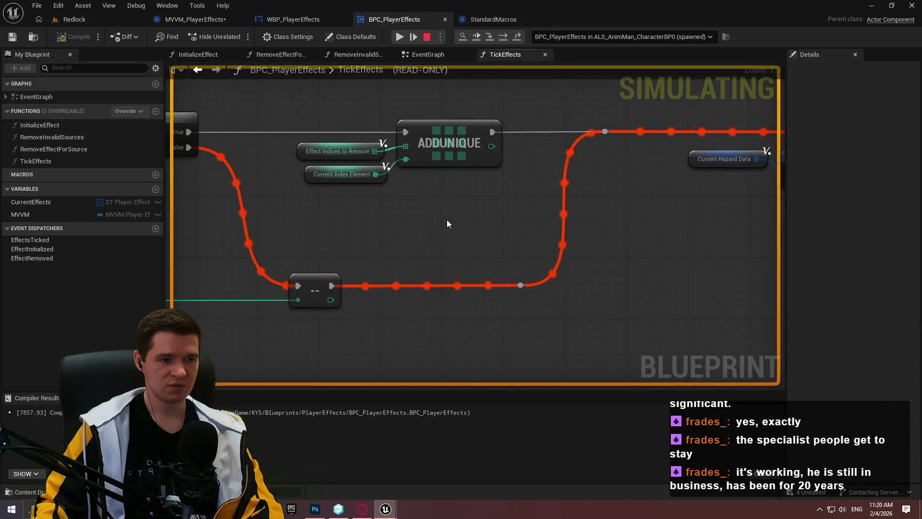
mouse_move(220, 210)
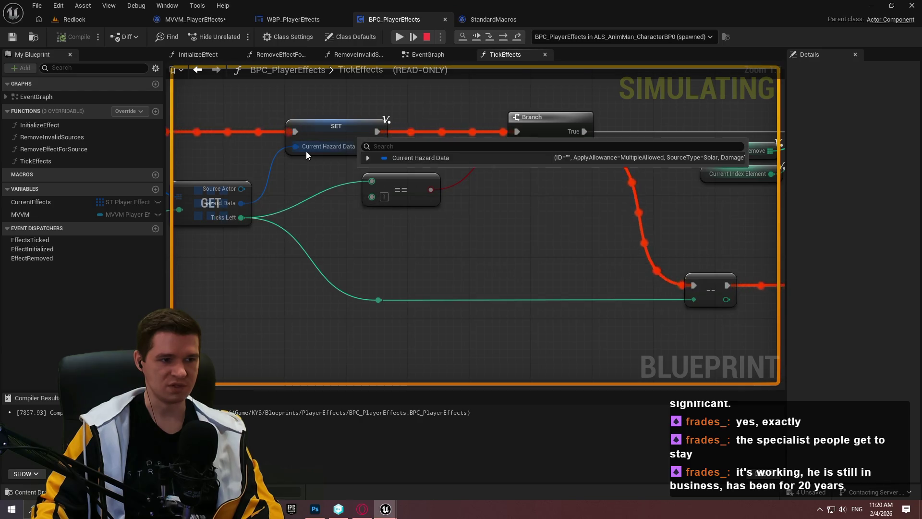
click(368, 155)
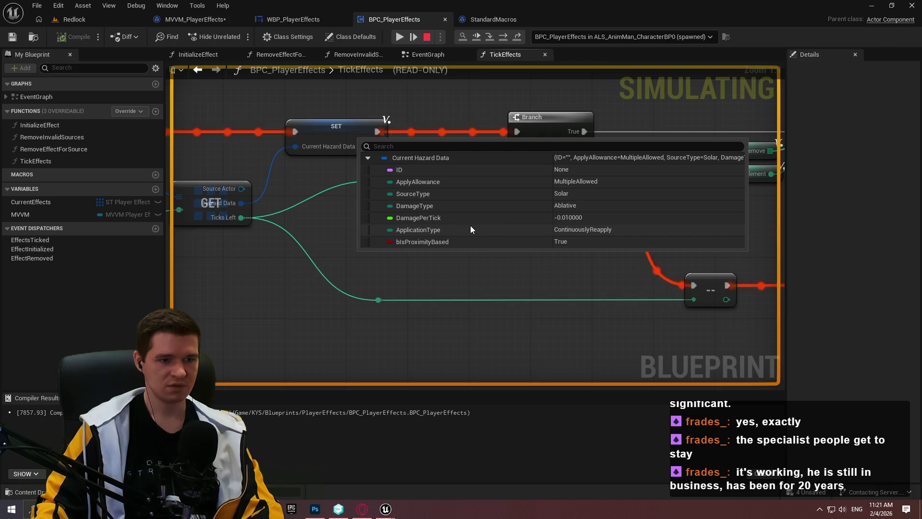
- Review the loop, SET, GET and Branch nodes, then stop the simulation
drag(521, 245, 907, 228)
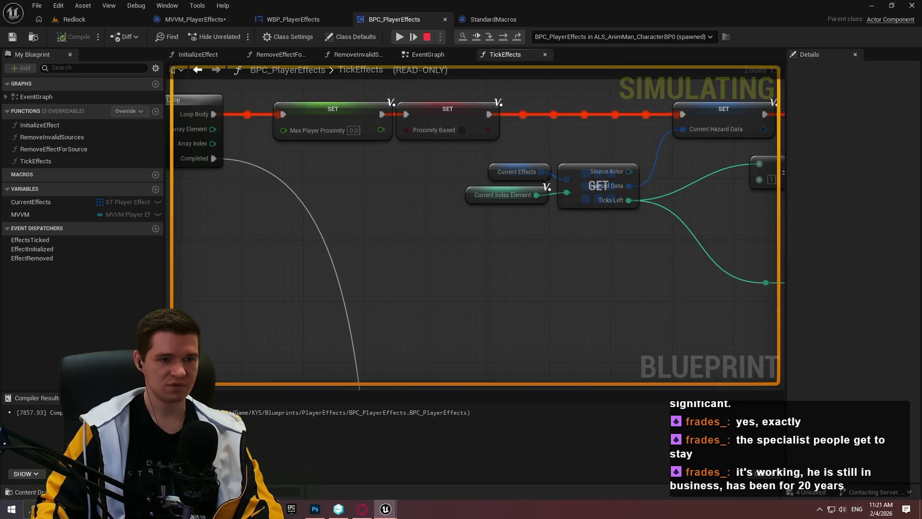
mouse_move(480, 240)
mouse_down()
mouse_move(716, 264)
mouse_move(499, 264)
mouse_up()
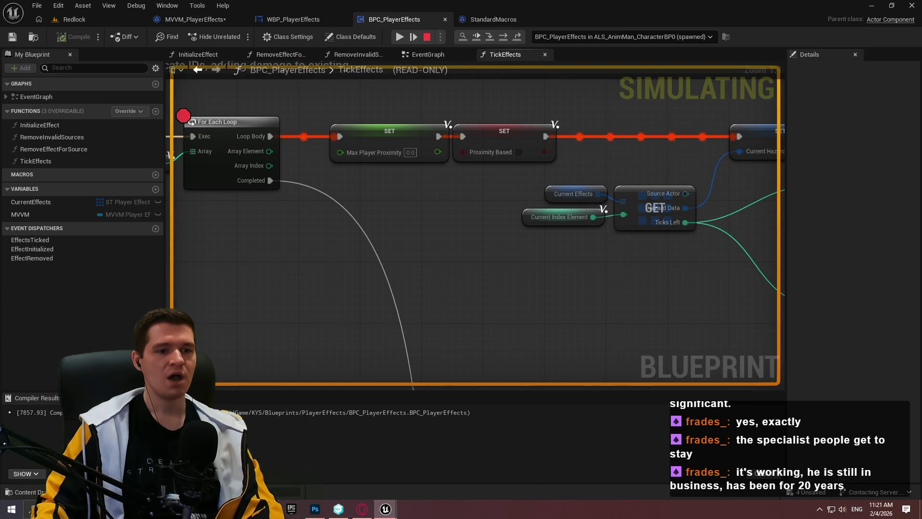
drag(480, 240, 615, 249)
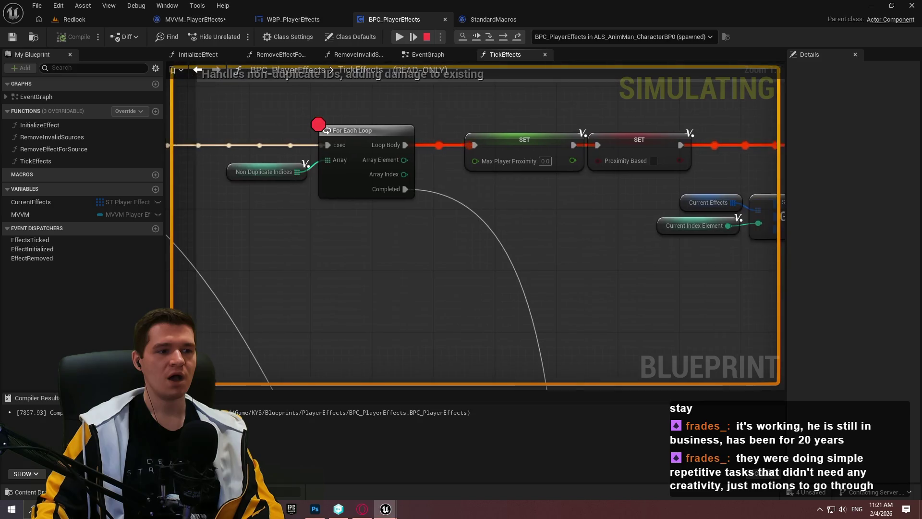
drag(792, 165, 634, 144)
mouse_move(679, 278)
mouse_down()
mouse_move(634, 263)
mouse_move(557, 183)
mouse_move(477, 164)
mouse_up()
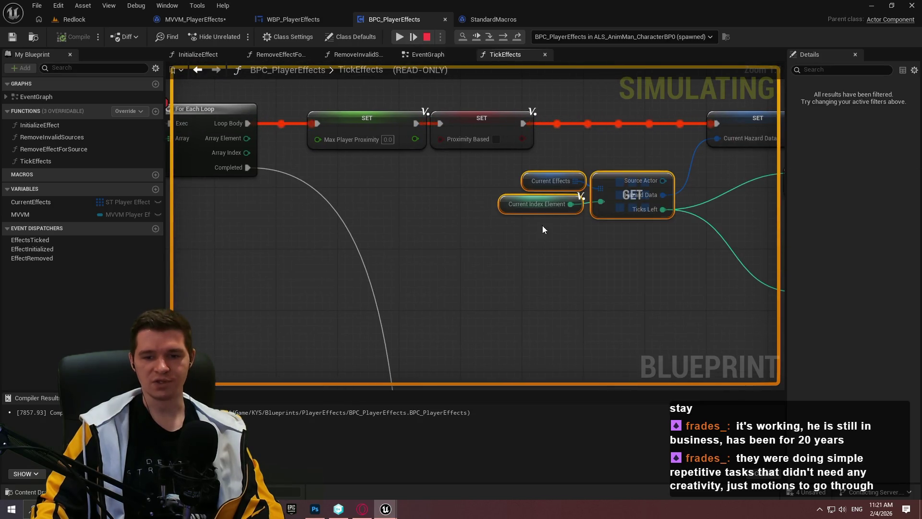
mouse_move(655, 243)
mouse_down()
mouse_move(398, 227)
mouse_move(642, 249)
mouse_up()
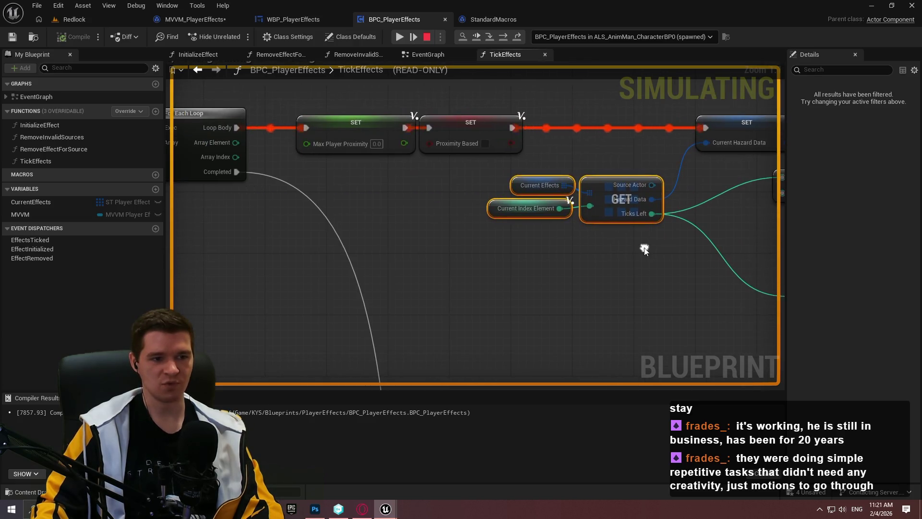
click(425, 38)
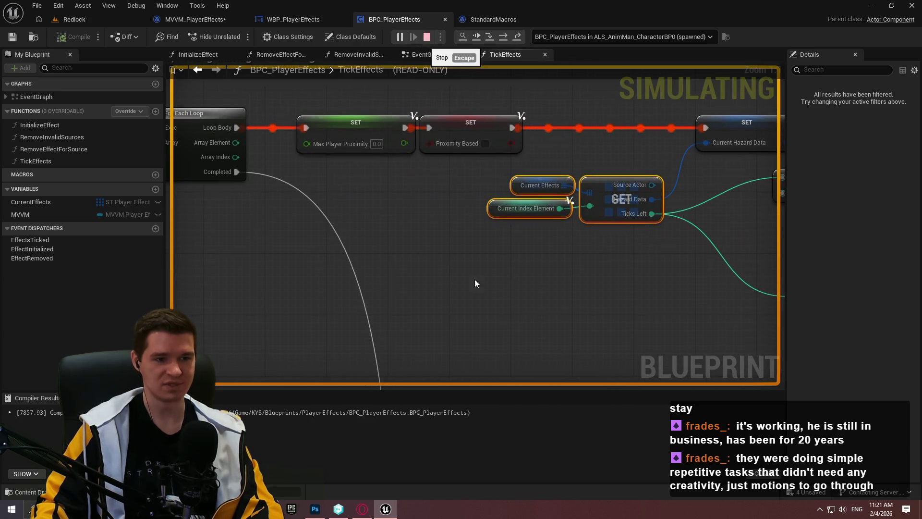
- Add a Current Index Element setter from the TickEffects local variables
drag(422, 265, 184, 238)
scroll(184, 238, down, 3)
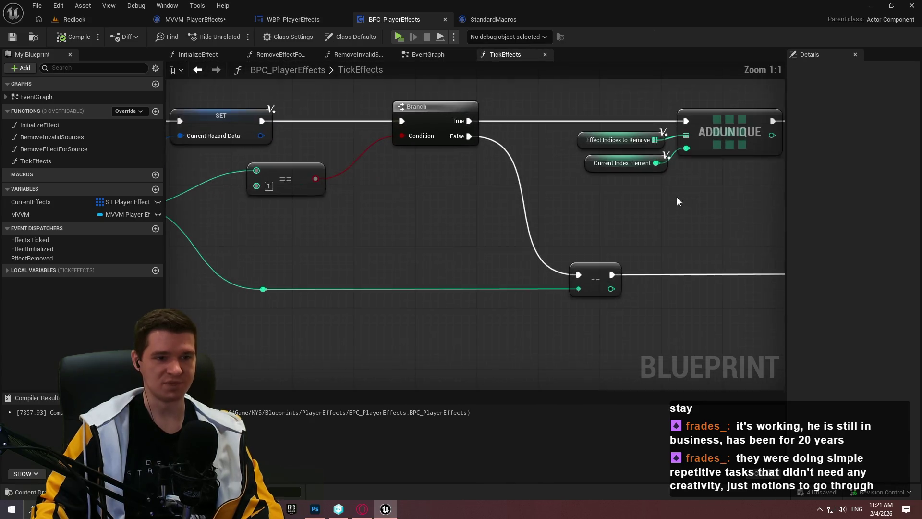
mouse_move(525, 229)
mouse_down()
mouse_move(382, 246)
mouse_move(786, 265)
mouse_up()
scroll(402, 240, up, 3)
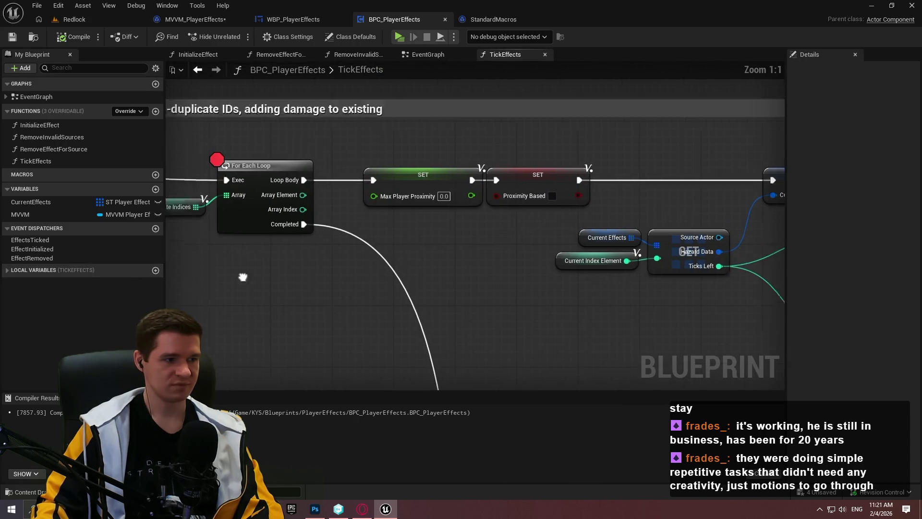
drag(243, 274, 474, 274)
mouse_move(577, 265)
mouse_down()
mouse_move(402, 230)
mouse_move(329, 257)
mouse_up()
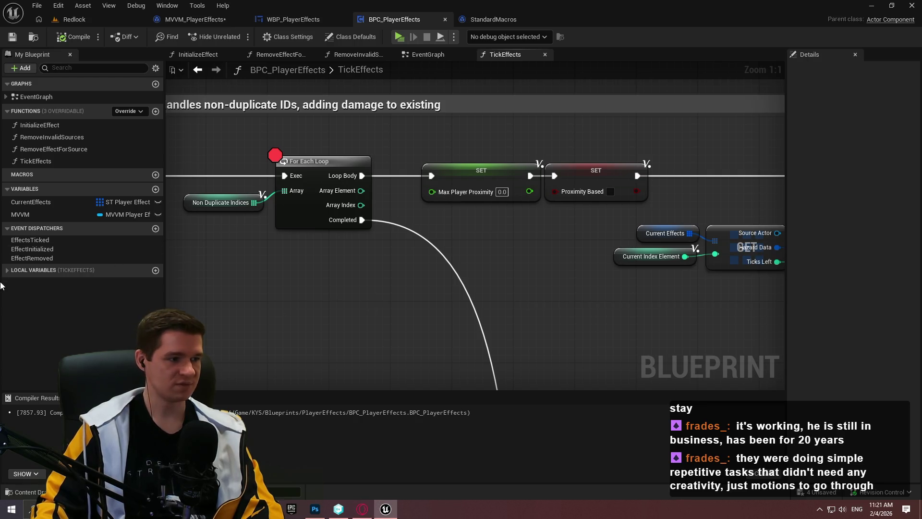
click(33, 270)
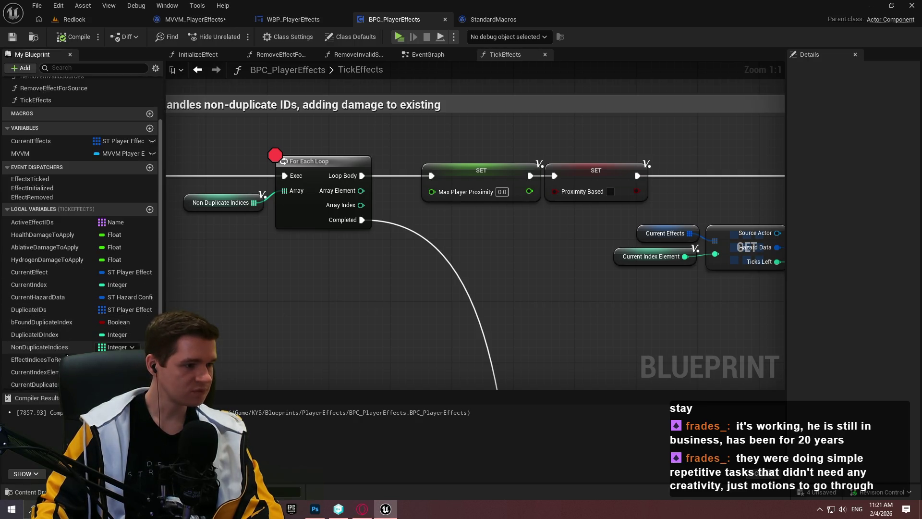
scroll(63, 346, down, 3)
mouse_move(51, 359)
mouse_down()
mouse_move(436, 279)
mouse_move(379, 197)
mouse_move(361, 191)
mouse_up()
click(456, 278)
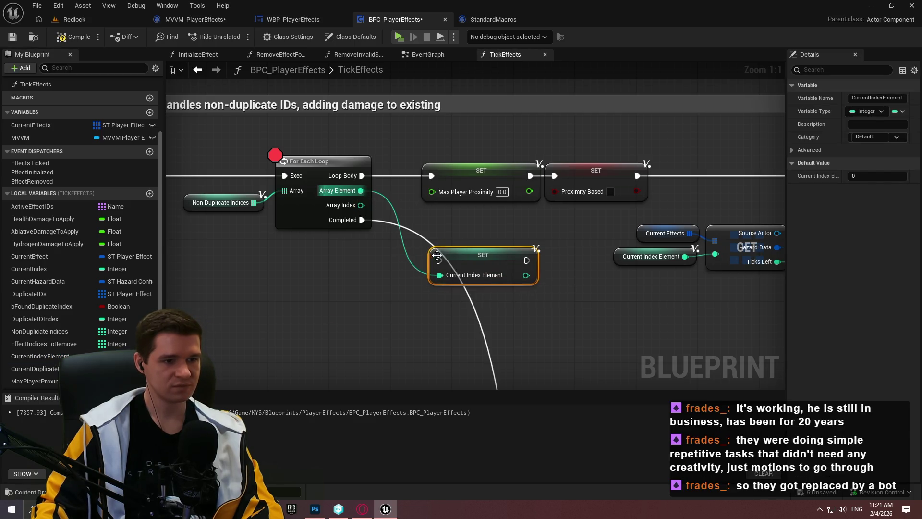
- Feed Array Element into the setter and place it first in the Loop Body chain
drag(439, 259, 365, 181)
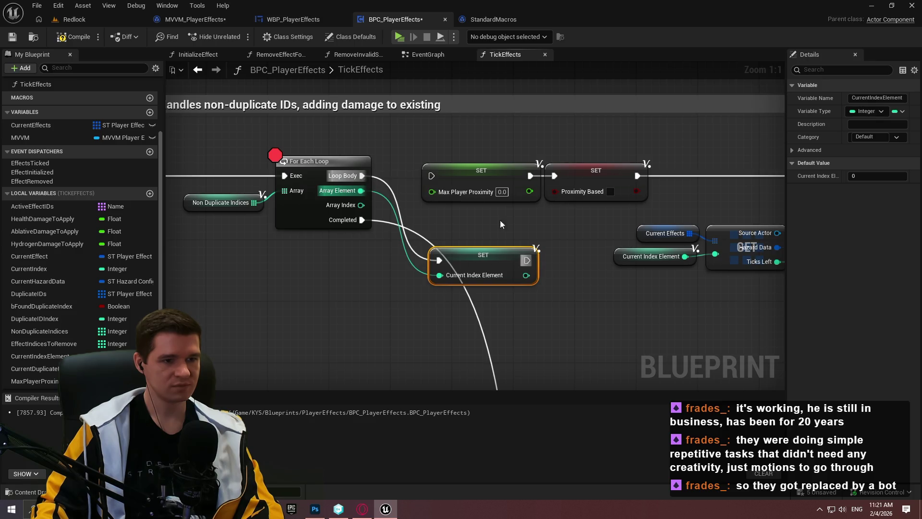
mouse_move(526, 260)
mouse_down()
mouse_move(431, 176)
mouse_move(609, 185)
mouse_up()
drag(494, 169, 602, 169)
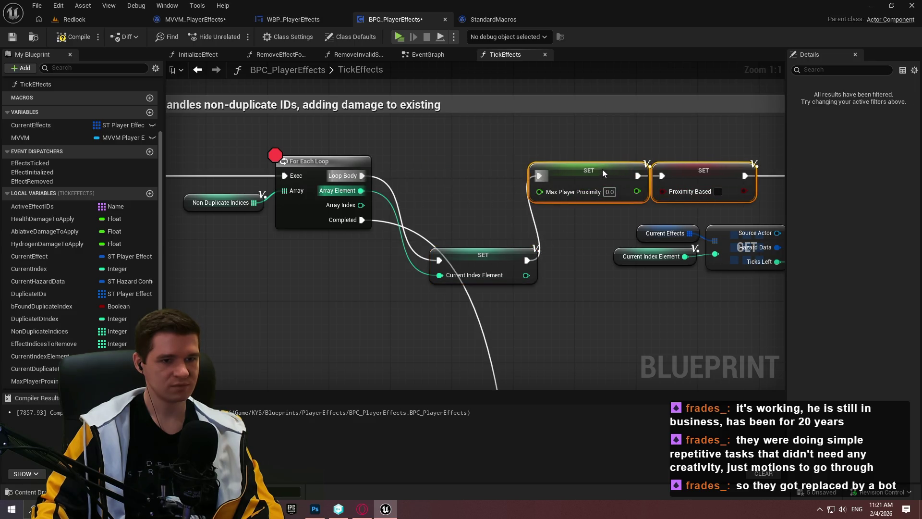
click(471, 266)
drag(471, 266, 448, 182)
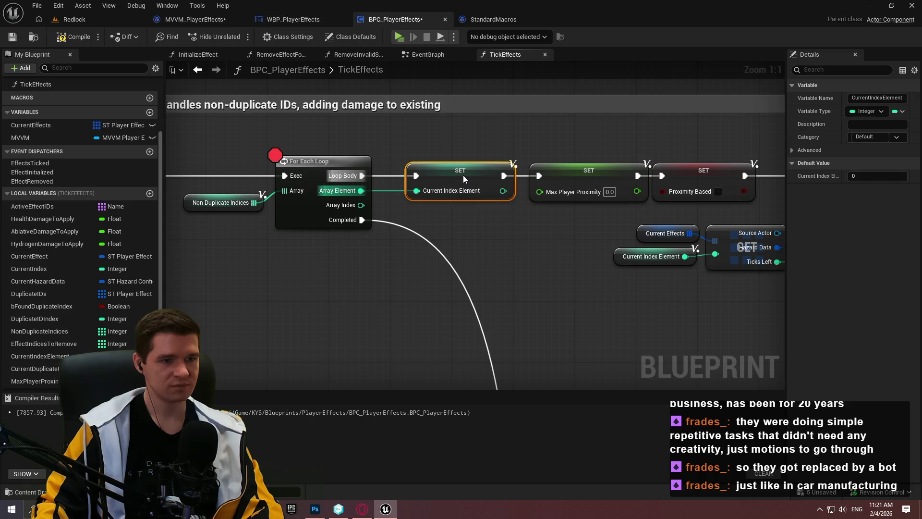
click(523, 263)
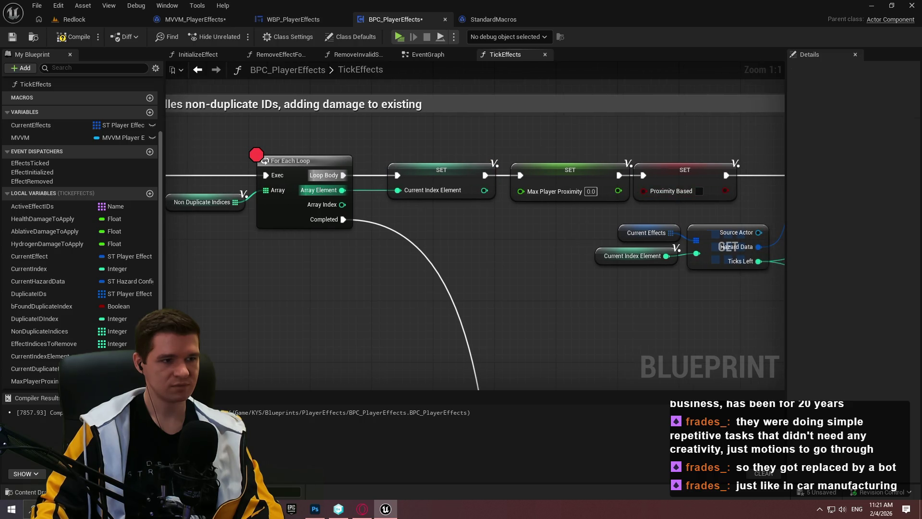
- Remove the For Each Loop breakpoint and save the blueprint
right_click(278, 163)
click(293, 385)
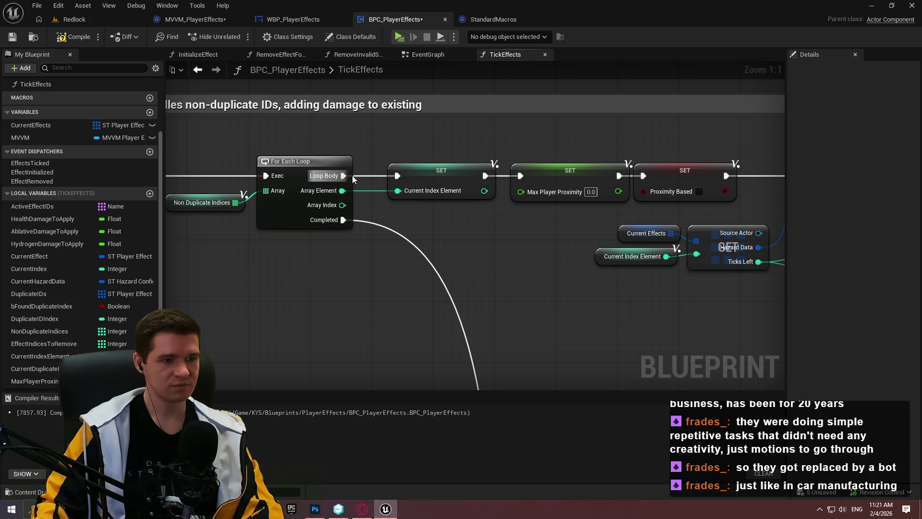
scroll(427, 249, down, 2)
scroll(452, 214, up, 2)
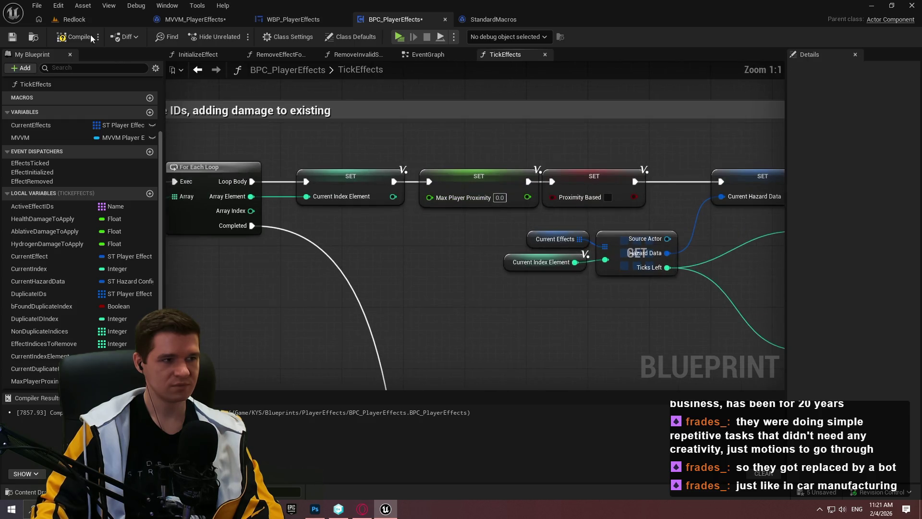
key(ctrl+s)
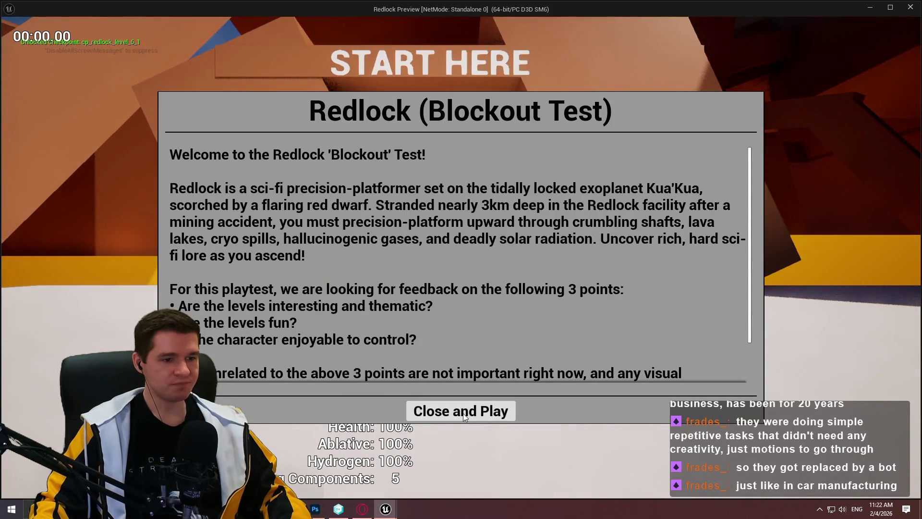
click(462, 383)
key(w)
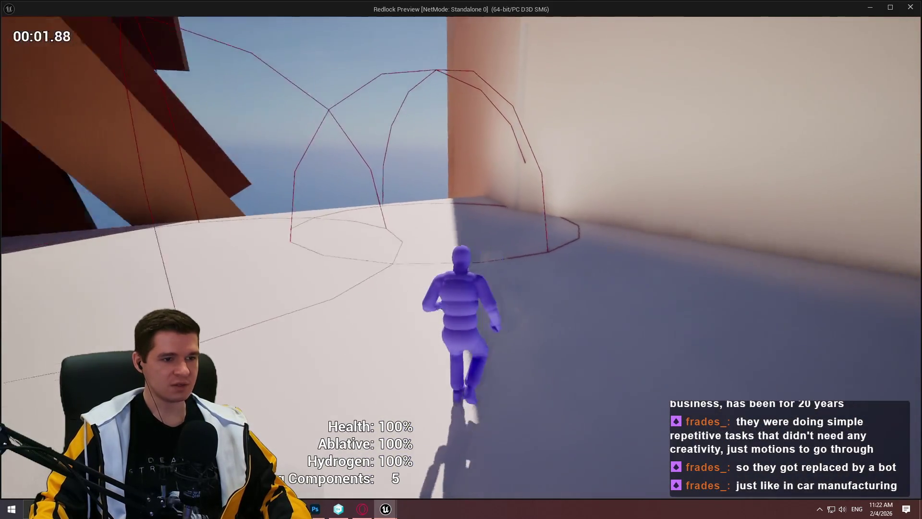
key(w)
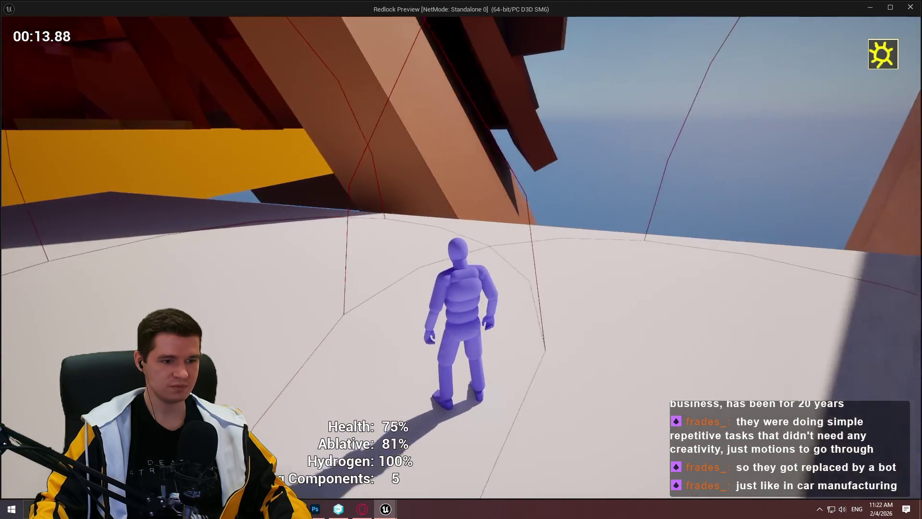
key(w)
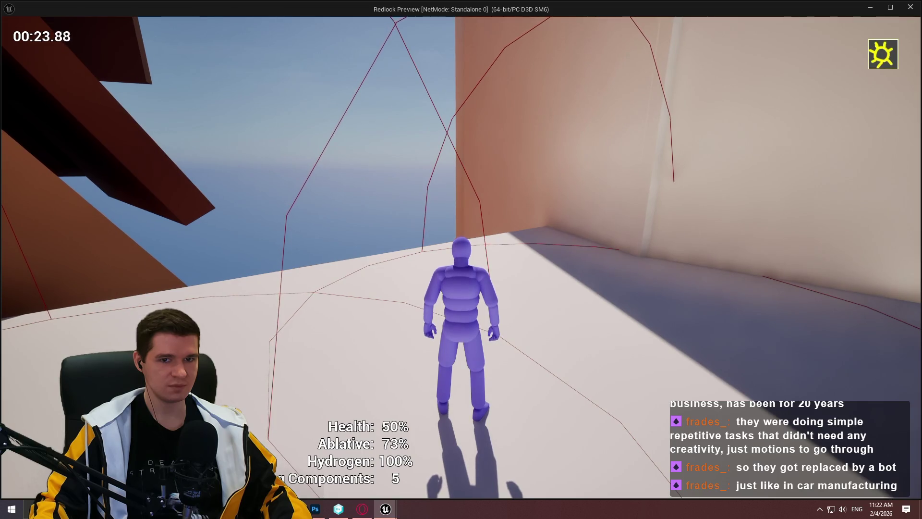
key(w)
key(w)
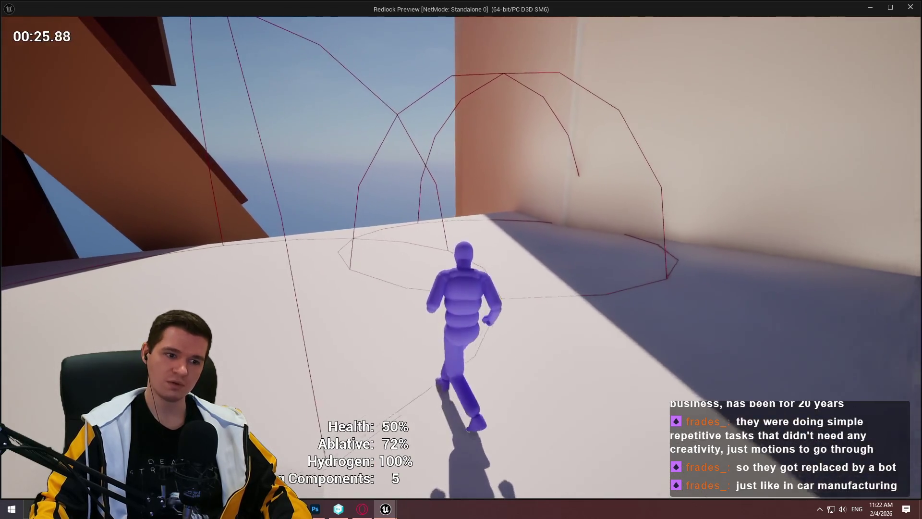
key(s)
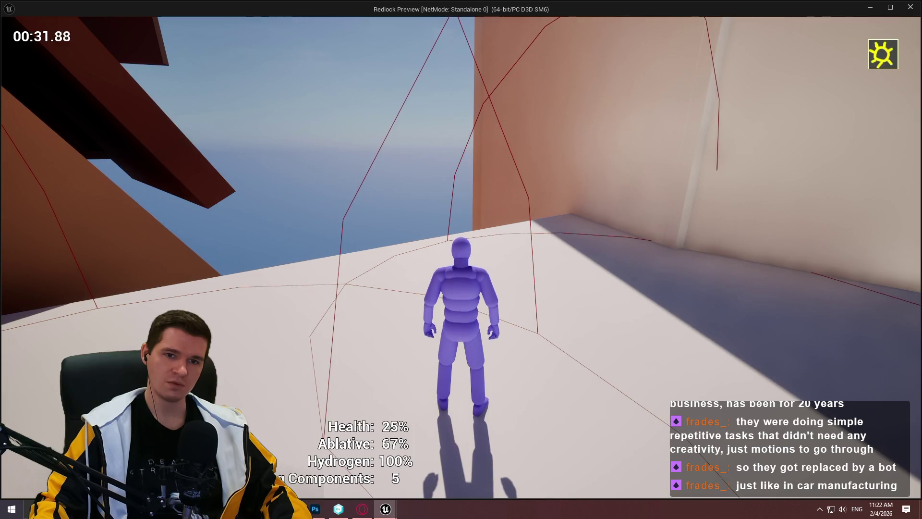
key(s)
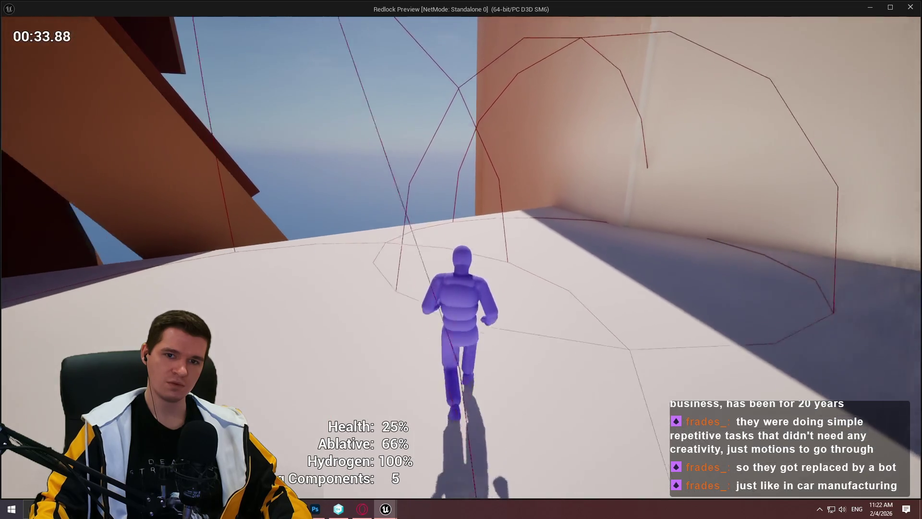
key(w)
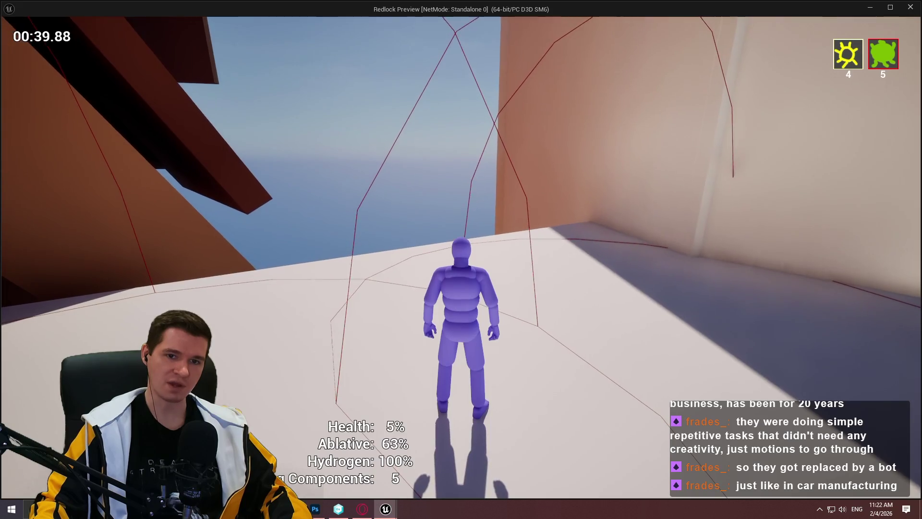
key(w)
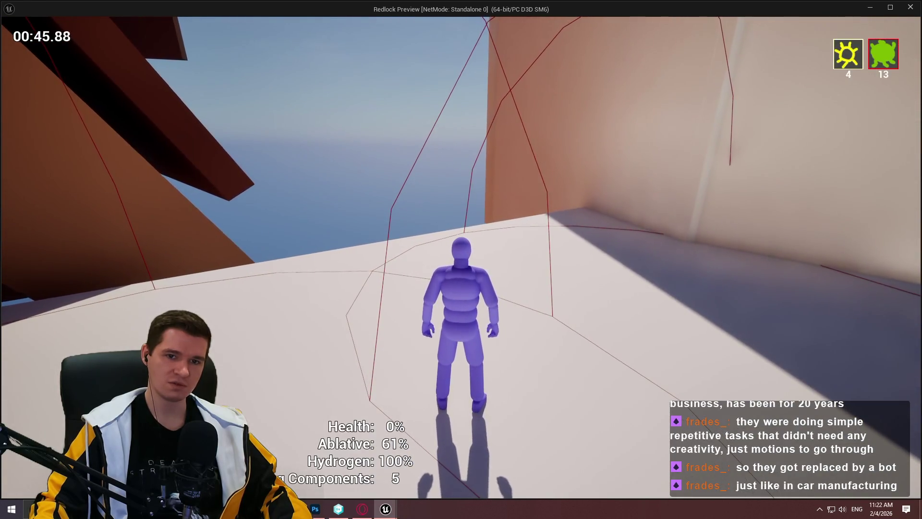
key(w)
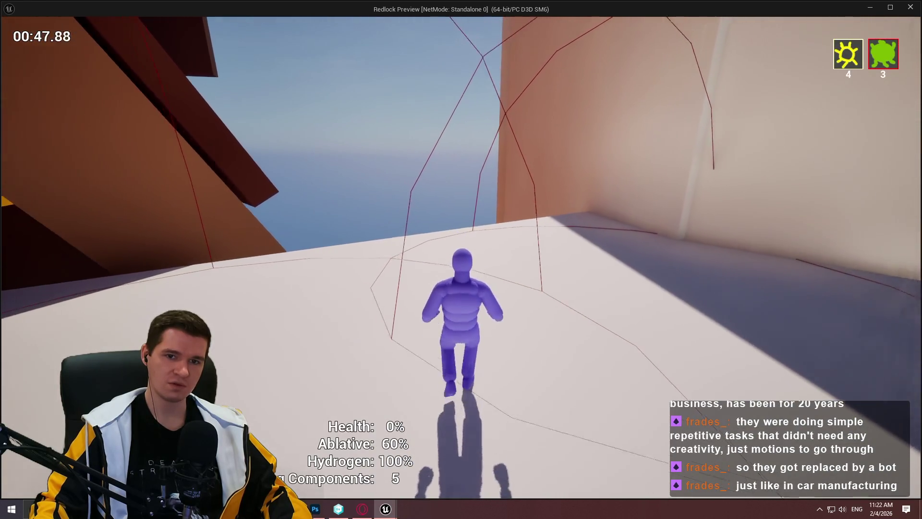
key(w)
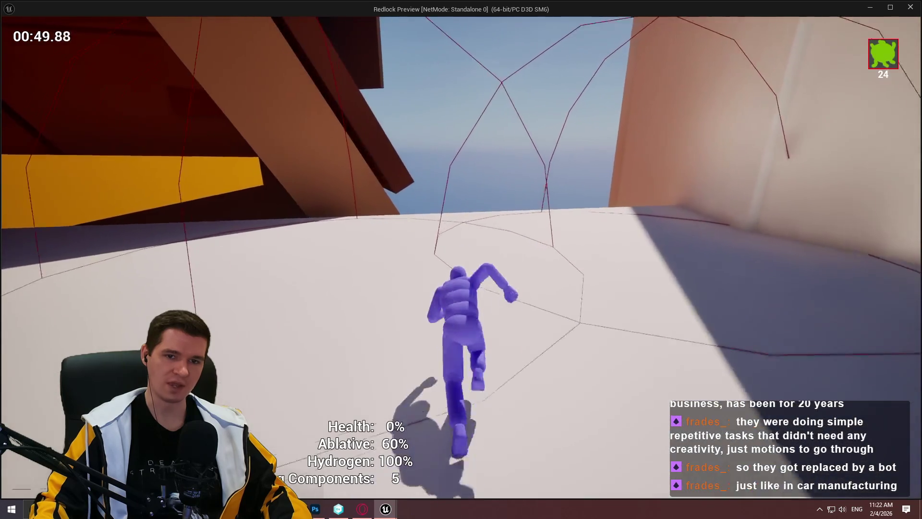
key(Escape)
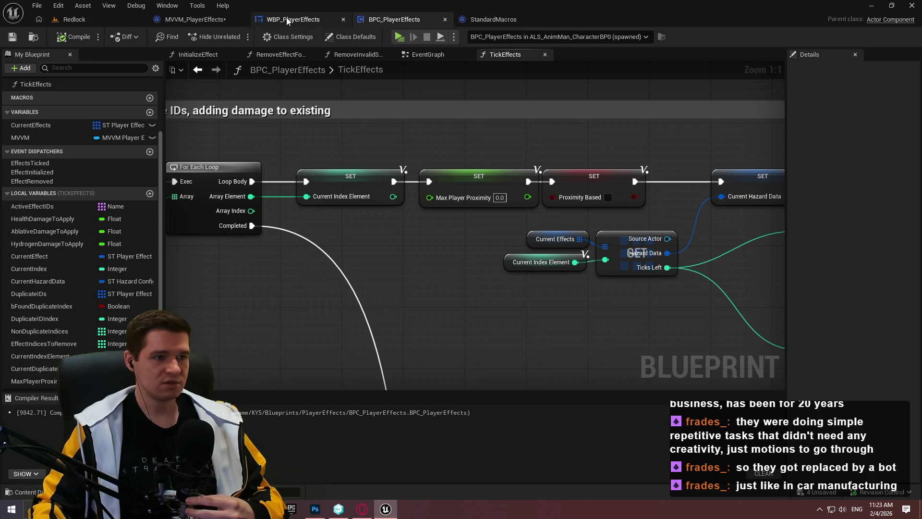
- In WBP_PlayerEffects, add a new Effect2_Ticks binding targeting its Visibility property
click(287, 20)
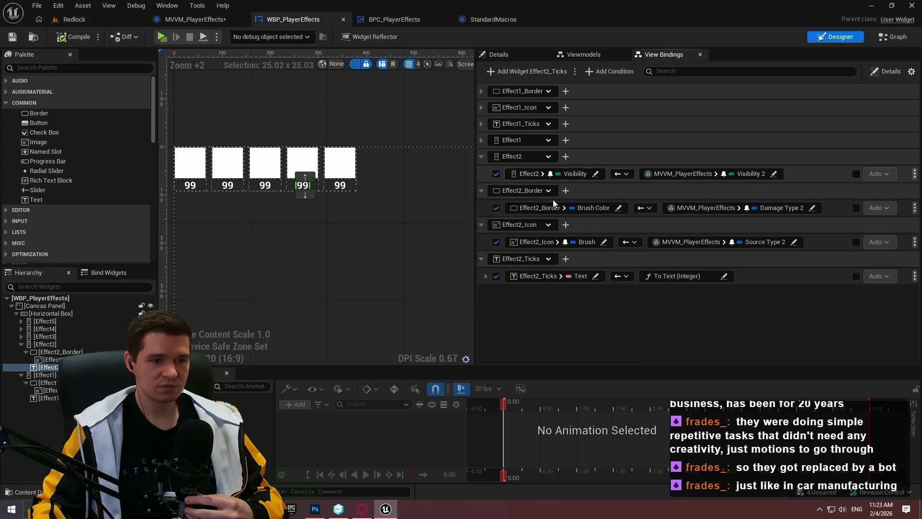
click(481, 123)
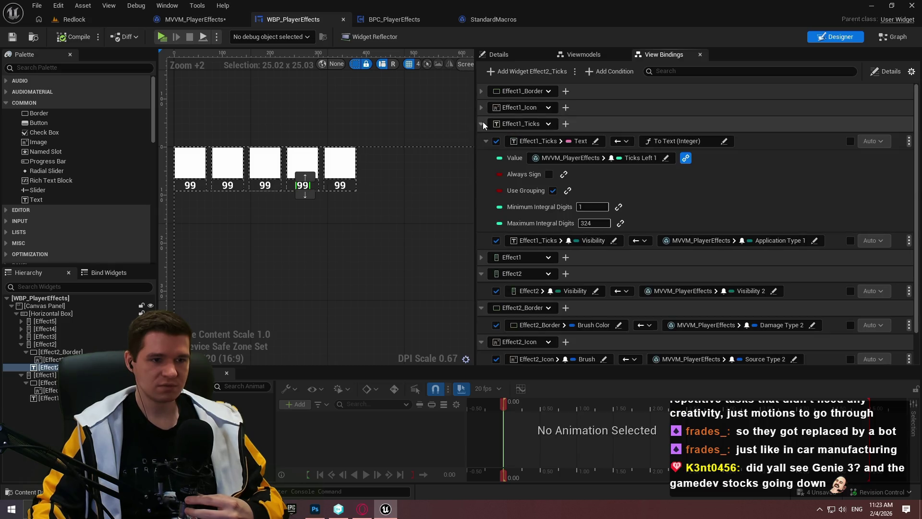
click(485, 141)
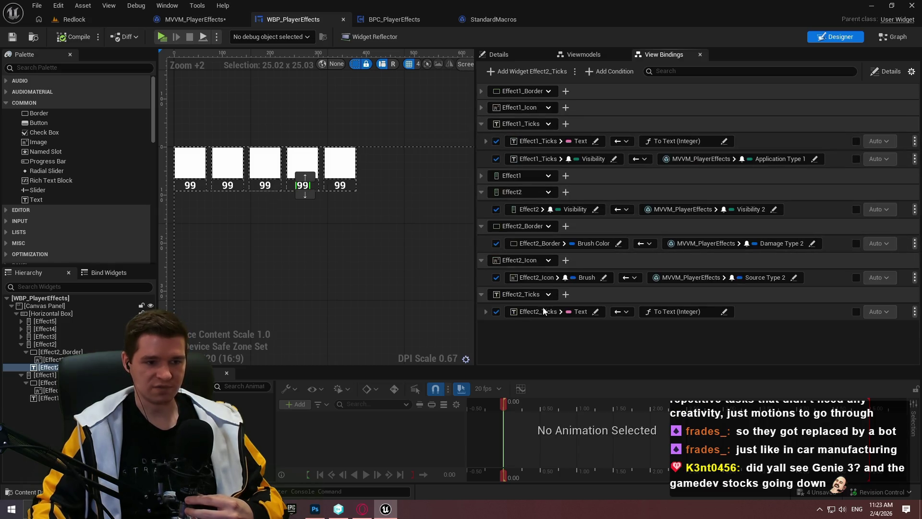
click(565, 294)
click(533, 329)
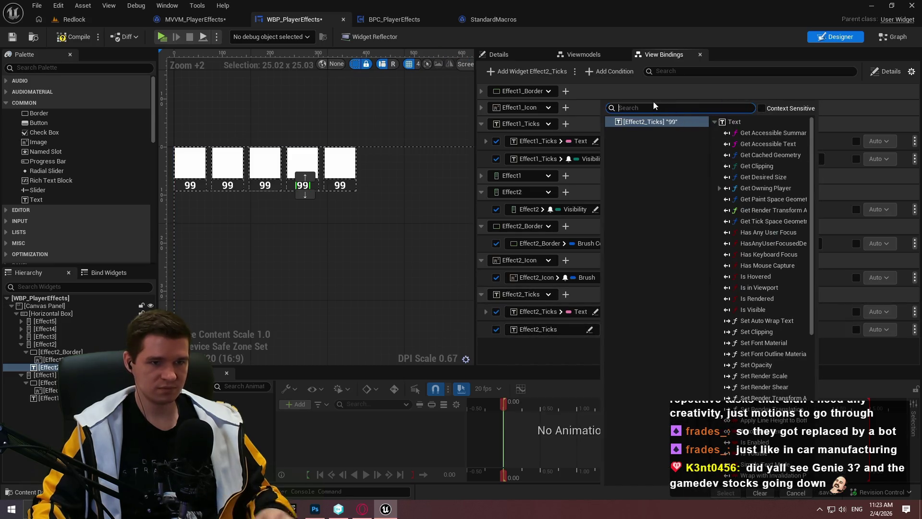
text(viai)
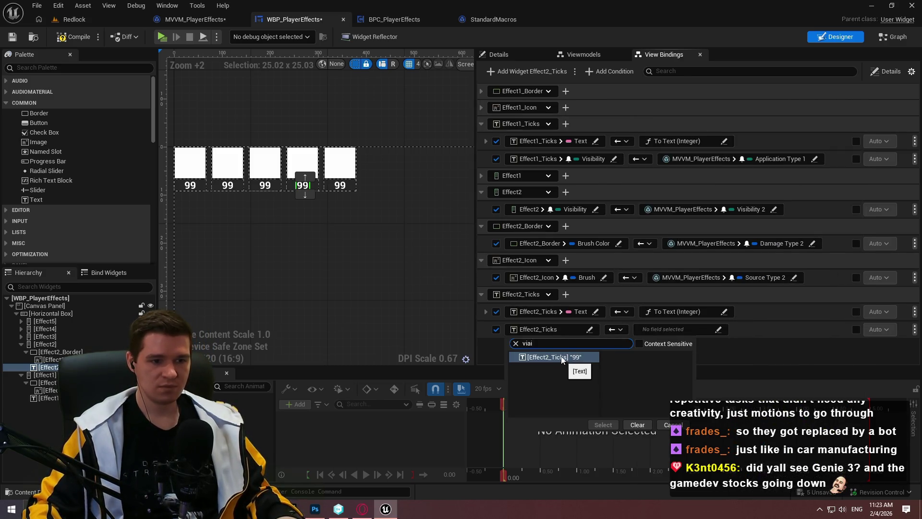
key(BackSpace)
key(BackSpace)
click(555, 356)
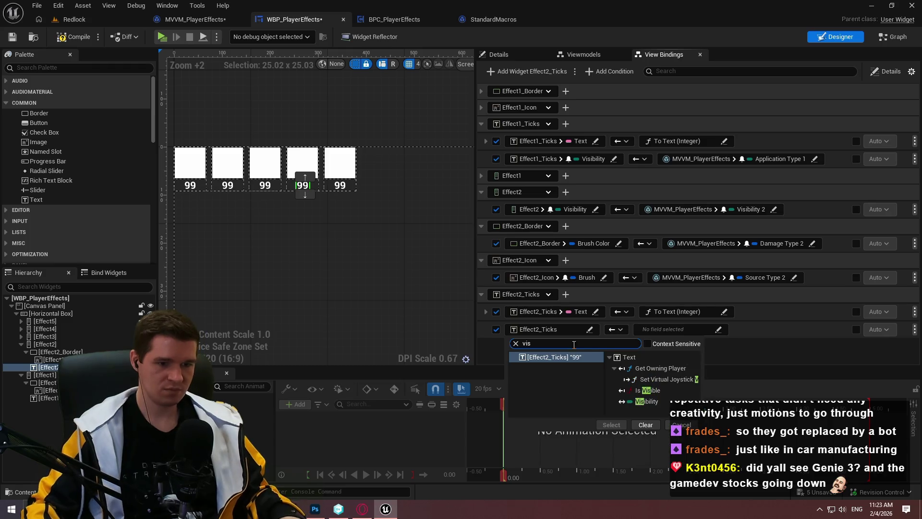
click(641, 402)
click(603, 424)
- Source the binding from MVVM_PlayerEffects Application Type 2 and save WBP_PlayerEffects
click(696, 330)
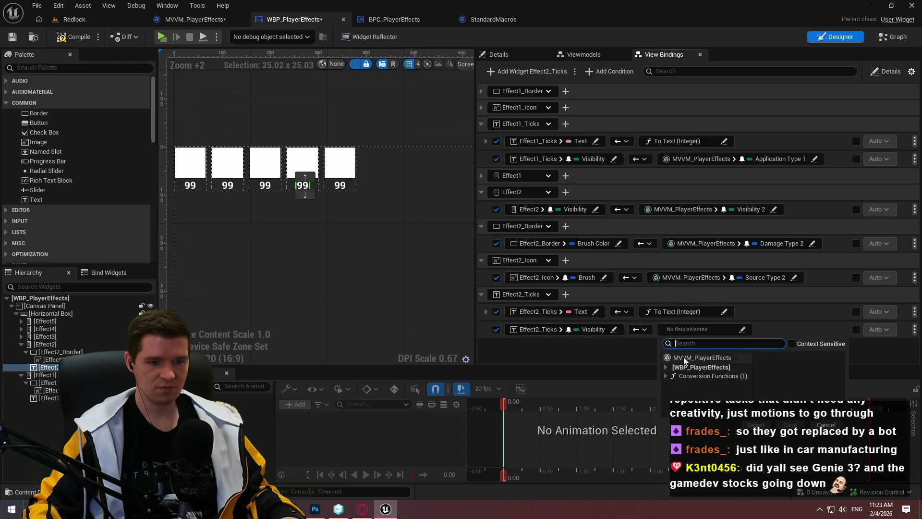
click(682, 356)
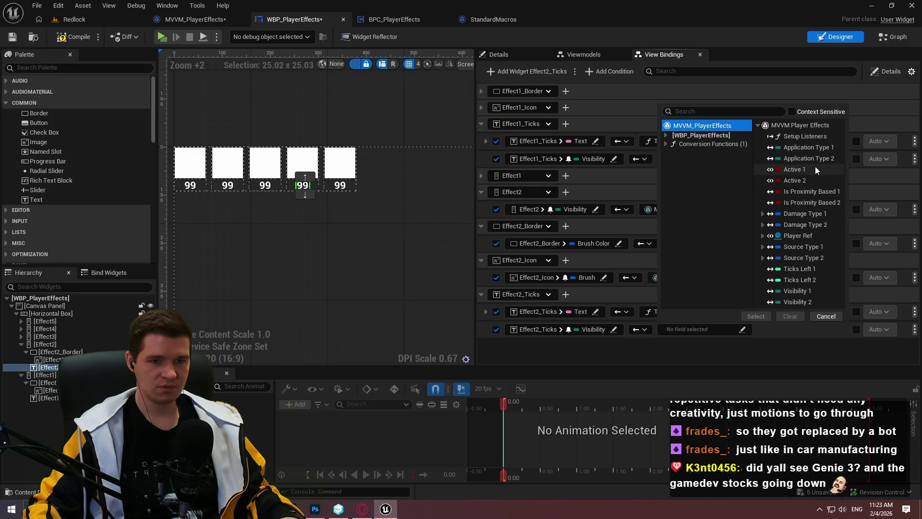
click(854, 203)
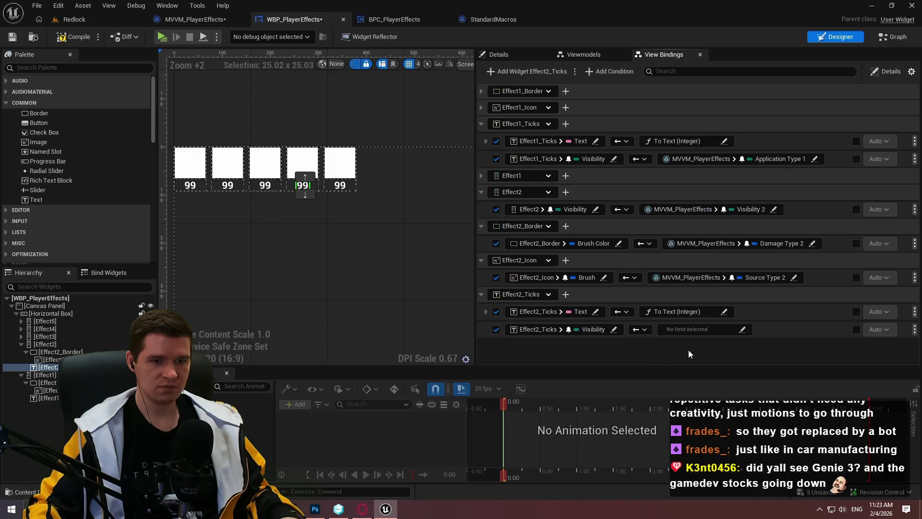
click(708, 332)
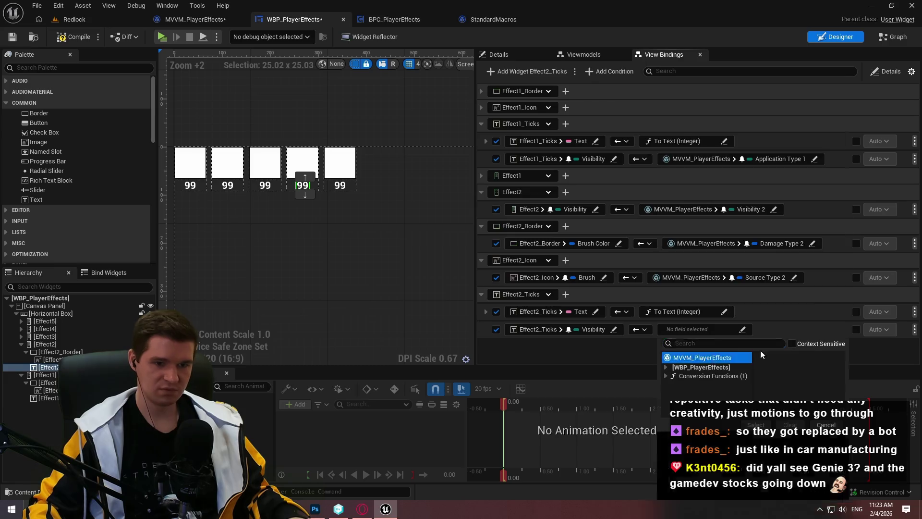
click(715, 352)
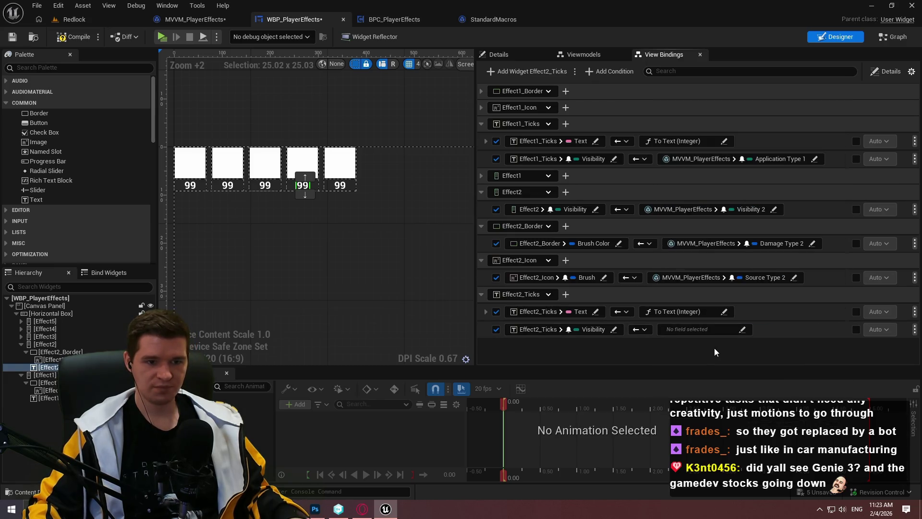
click(708, 330)
click(701, 364)
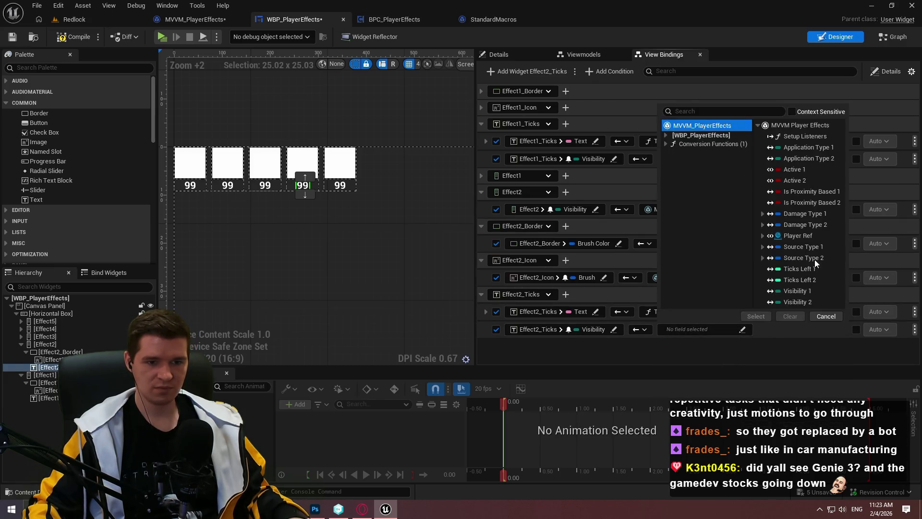
click(807, 158)
click(755, 316)
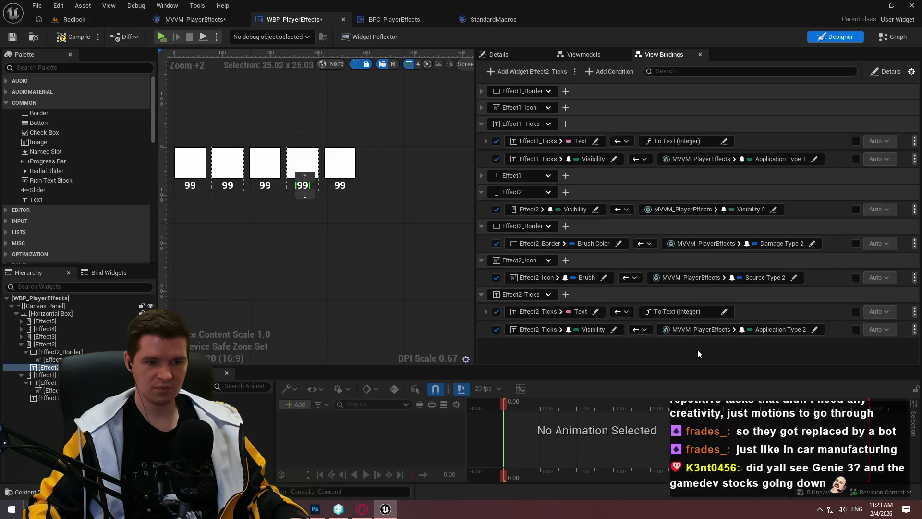
click(12, 36)
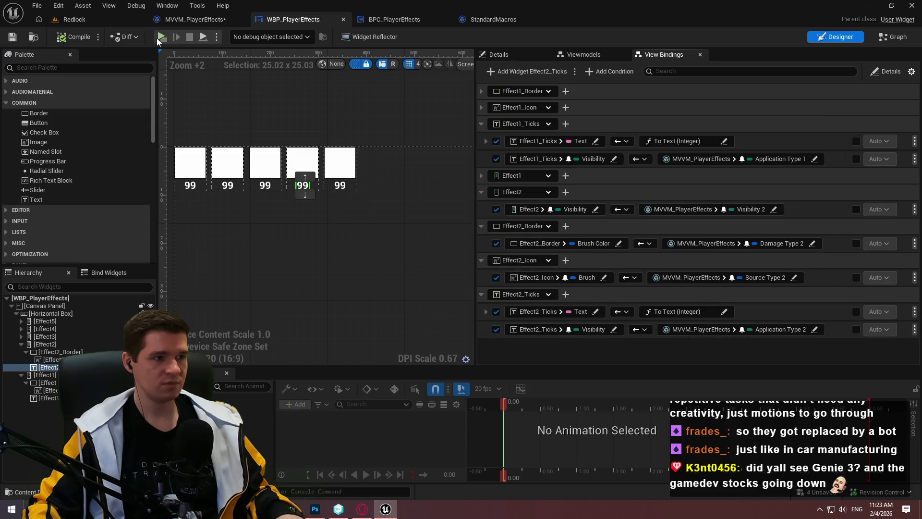
click(162, 37)
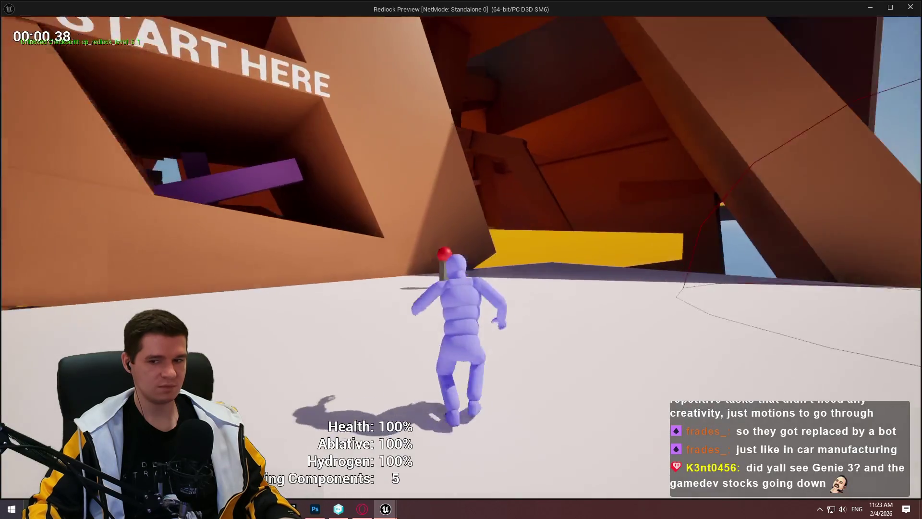
key(w)
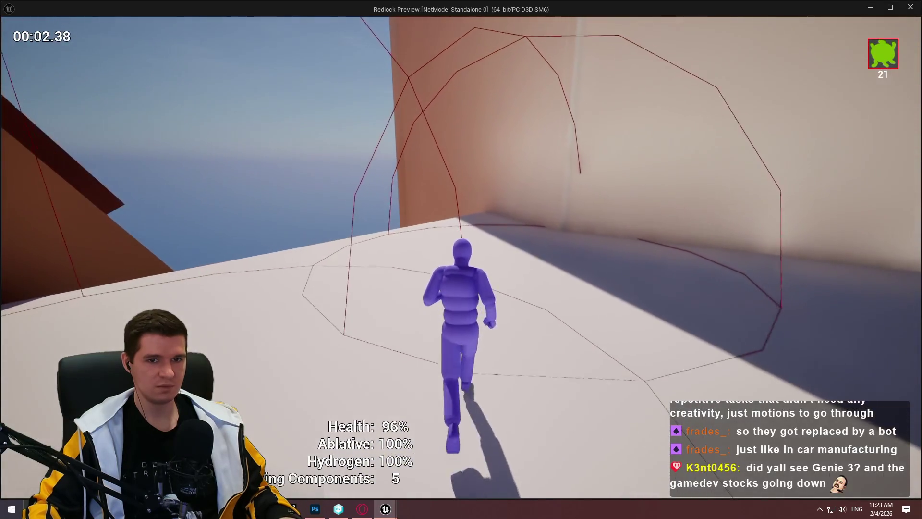
key(w)
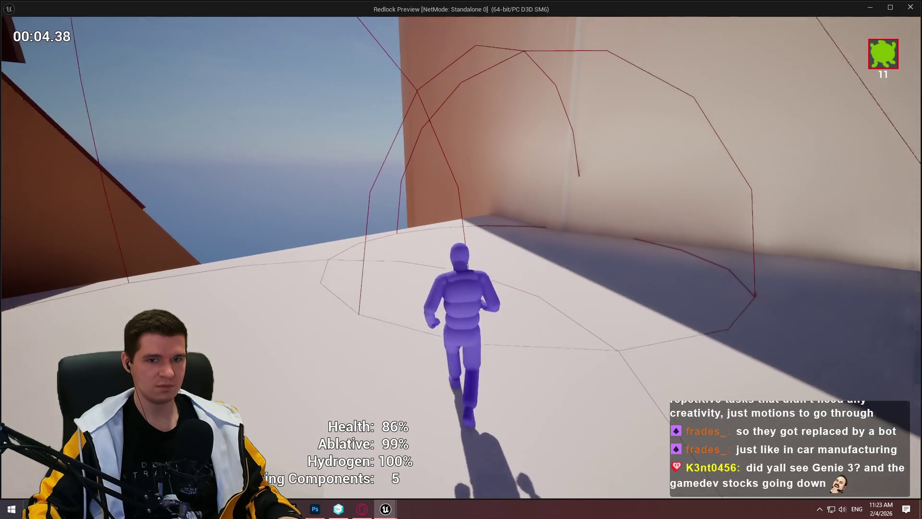
key(w)
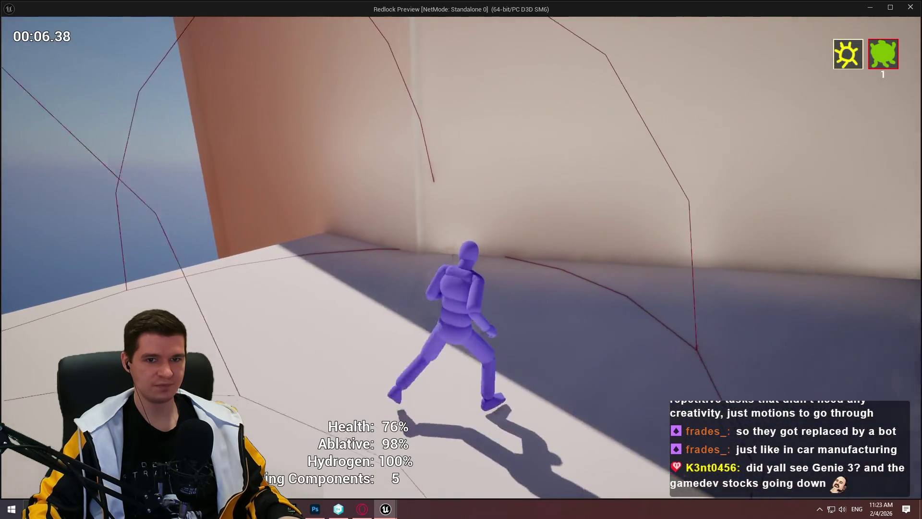
key(w)
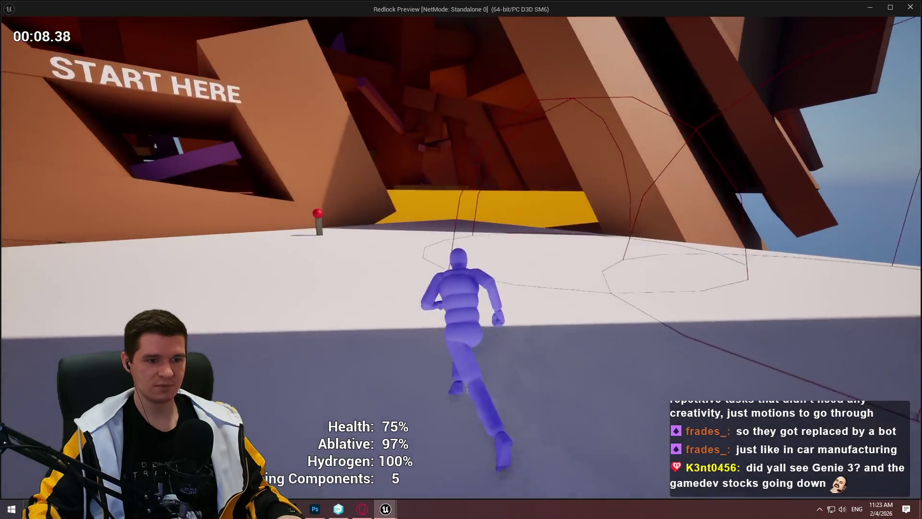
key(w)
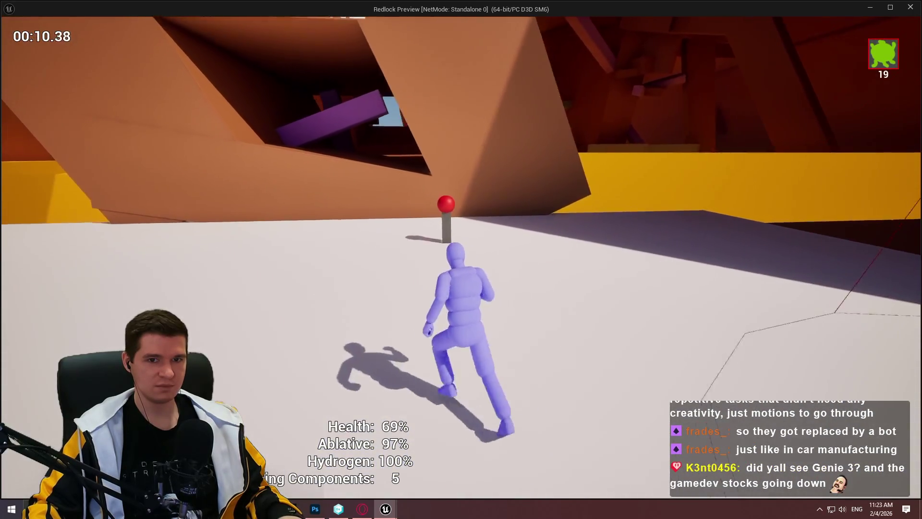
key(w)
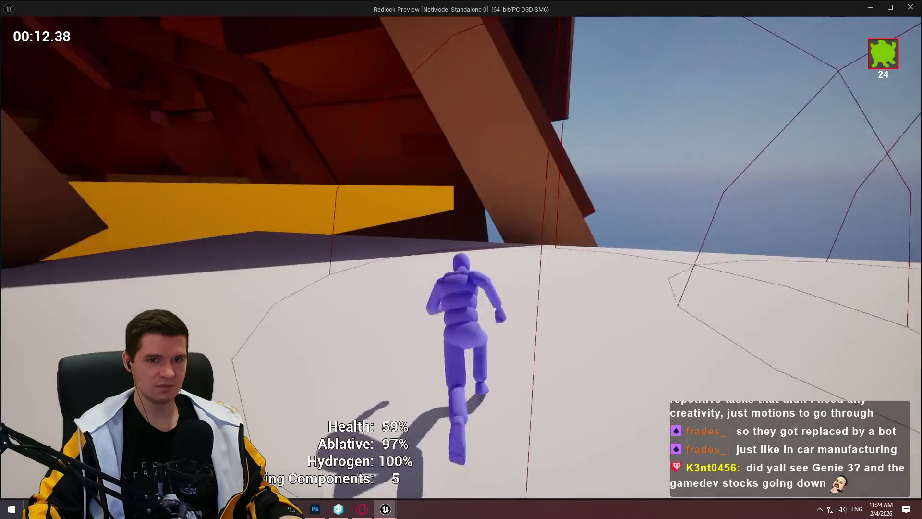
key(w)
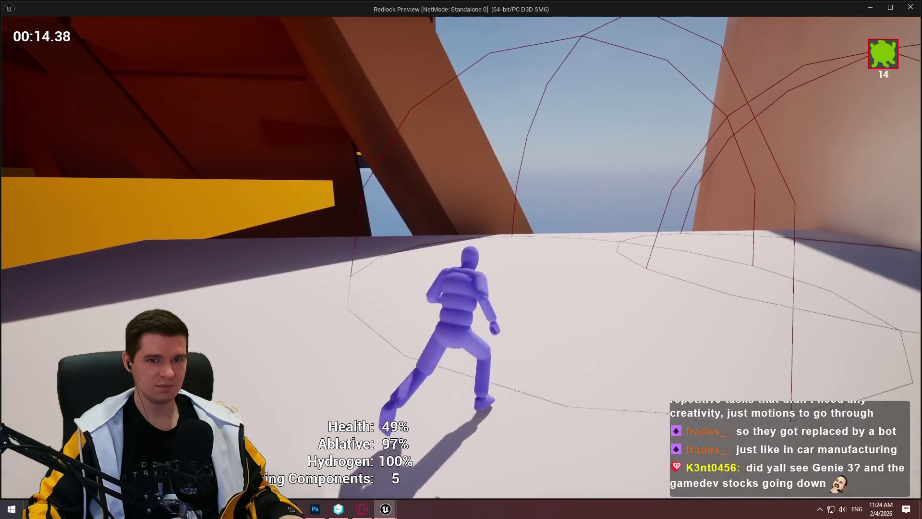
key(w)
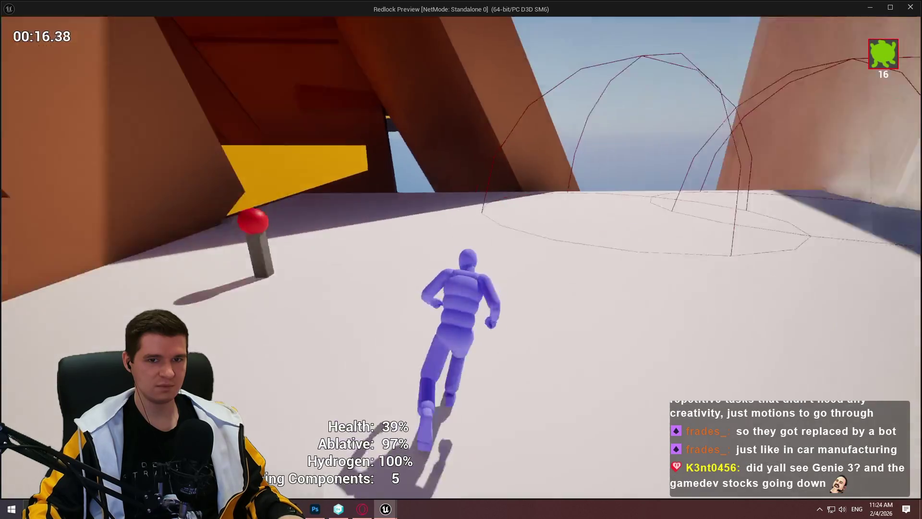
key(w)
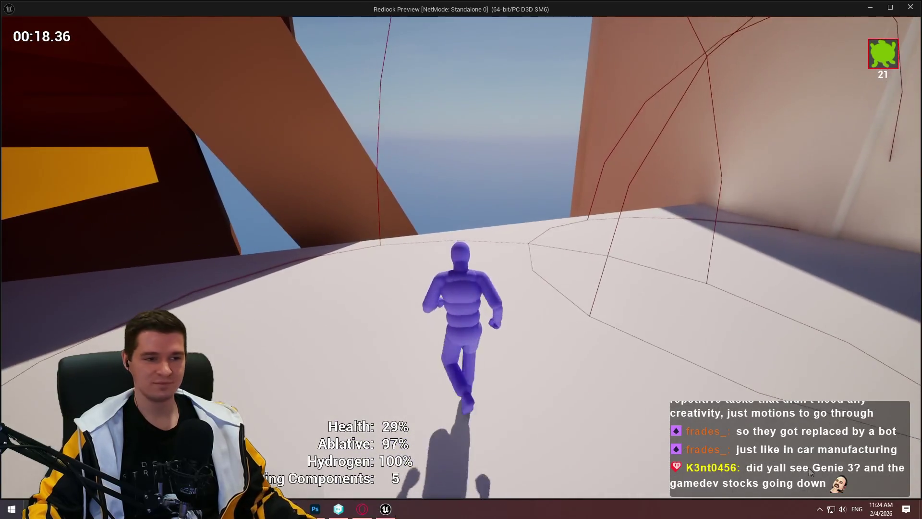
key(Escape)
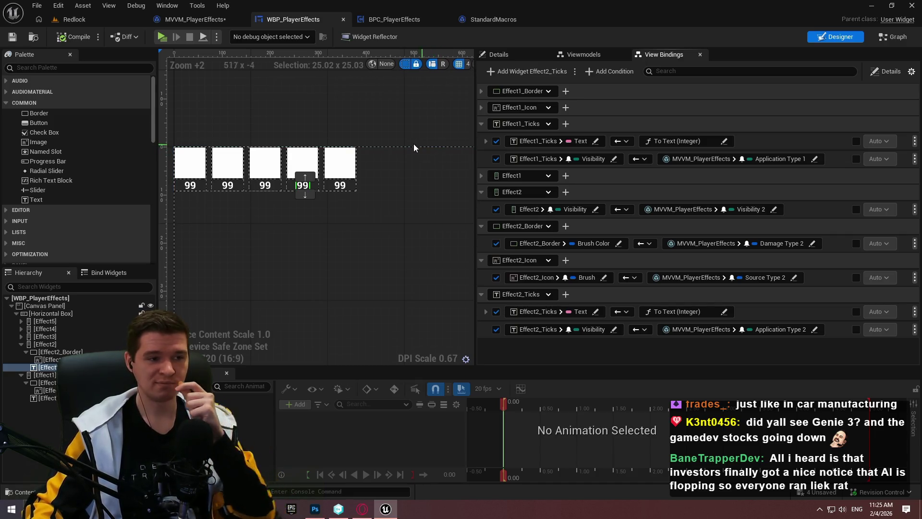
- Collapse the Effect1_Ticks, Effect2, Effect2_Border, Effect2_Icon and Effect2_Ticks binding groups
click(482, 126)
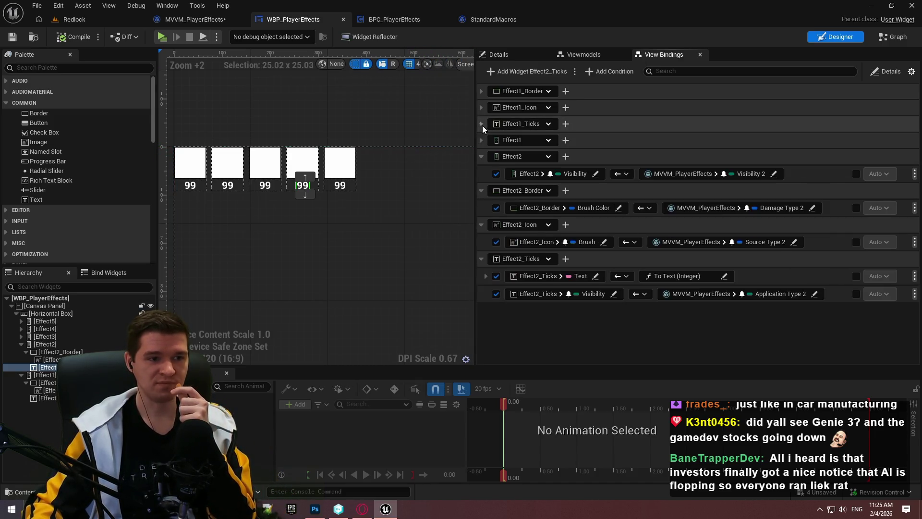
click(481, 157)
click(482, 173)
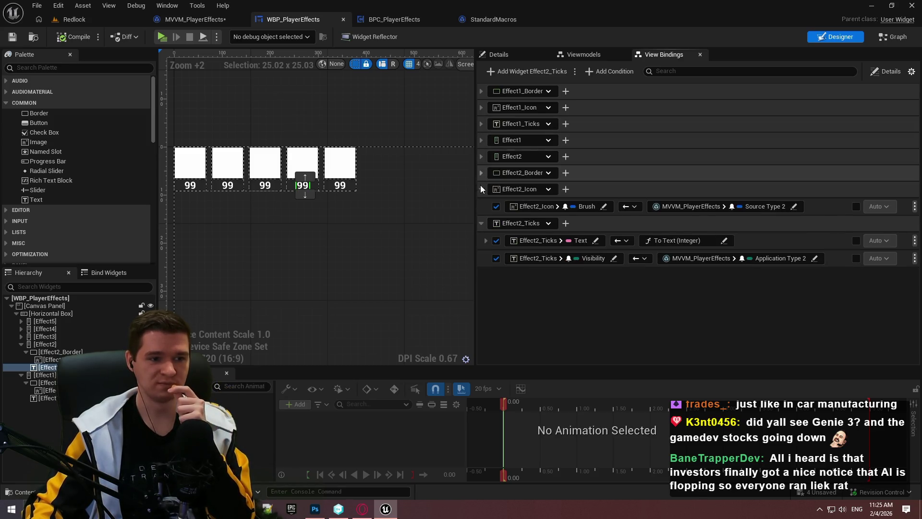
click(482, 189)
click(482, 206)
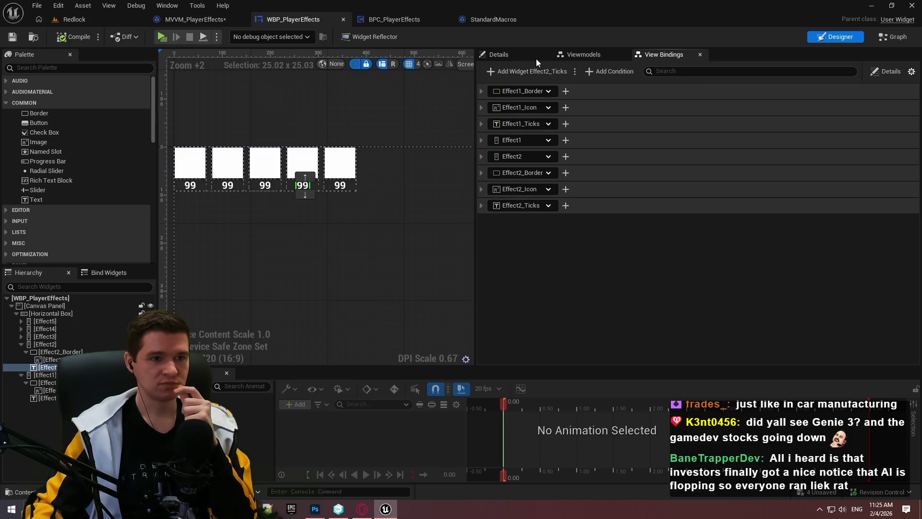
- Save MVVM_PlayerEffects and frame the Effect 1 and Effect 2 blocks in UpdateEffects
click(237, 22)
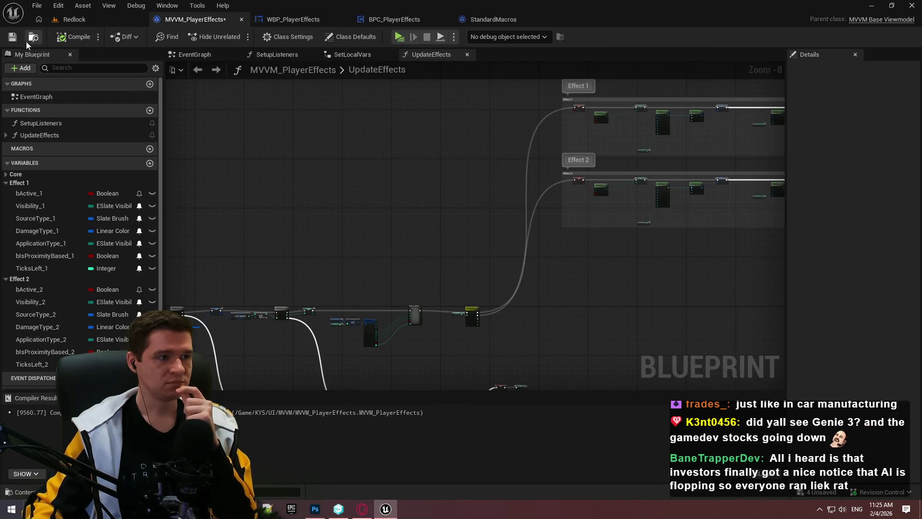
click(12, 36)
drag(666, 314, 340, 245)
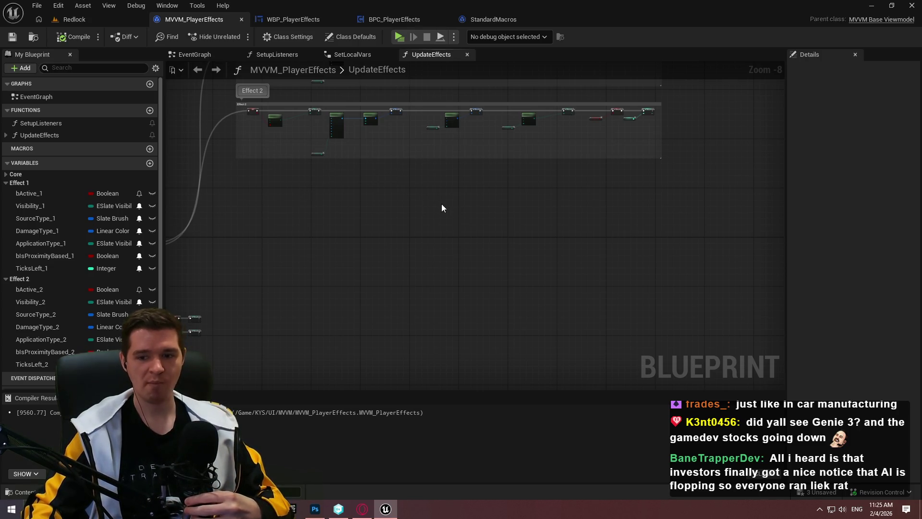
key(Home)
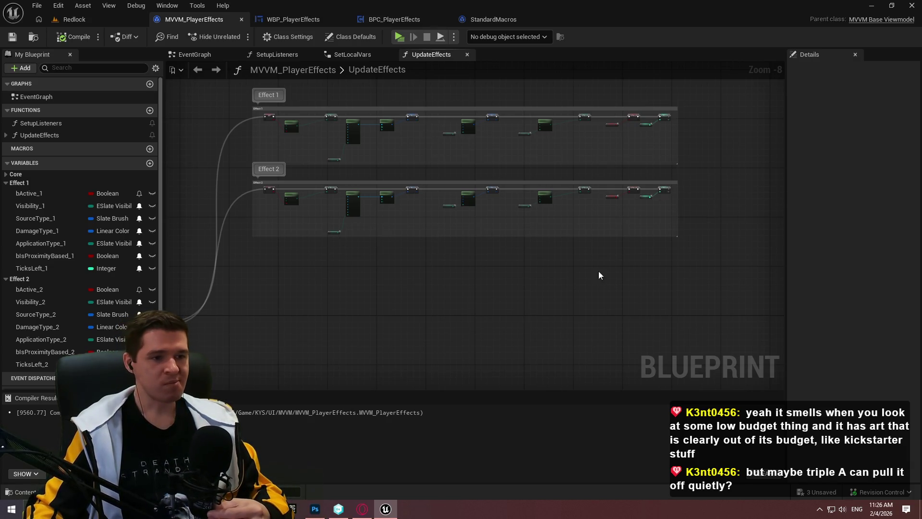
drag(676, 255, 220, 169)
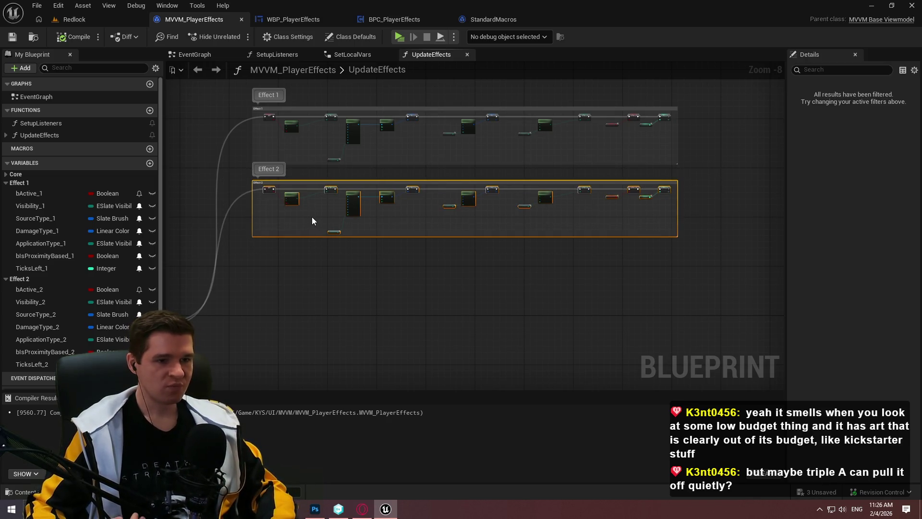
- Copy-paste the Effect 2 comment block and align the duplicate beneath the existing Effect blocks
key(ctrl+c)
key(ctrl+v)
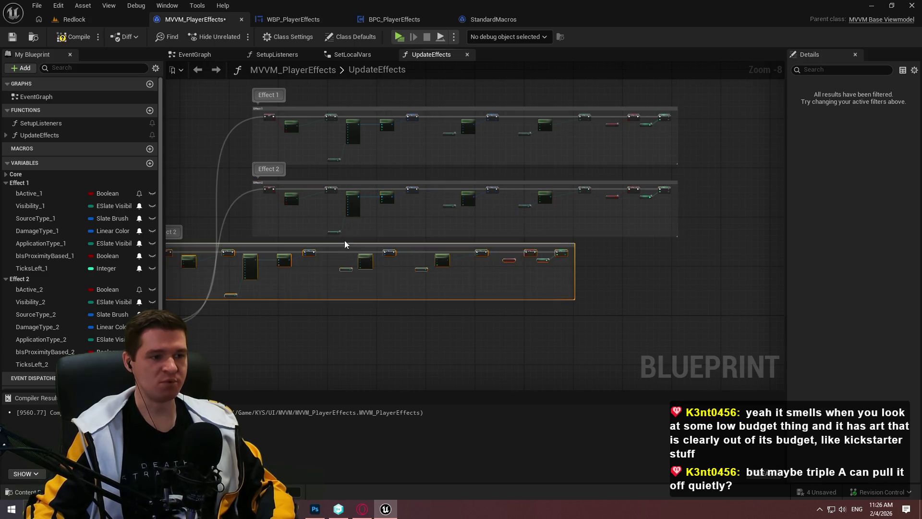
mouse_move(262, 250)
mouse_down()
mouse_move(440, 253)
mouse_move(363, 261)
mouse_up()
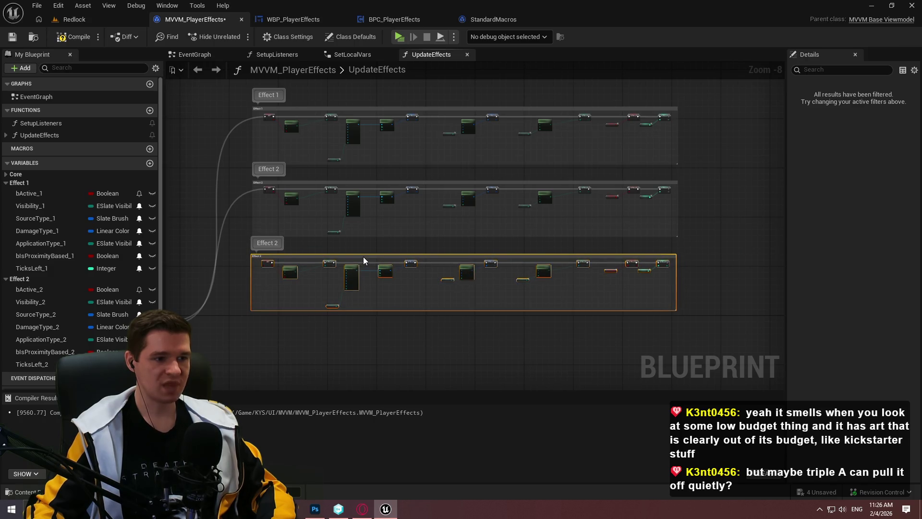
scroll(265, 252, up, 4)
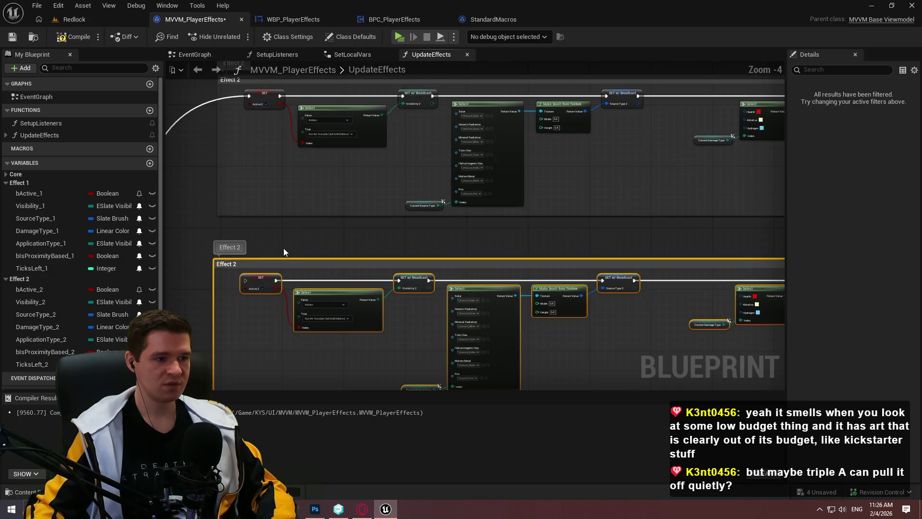
drag(273, 266, 276, 266)
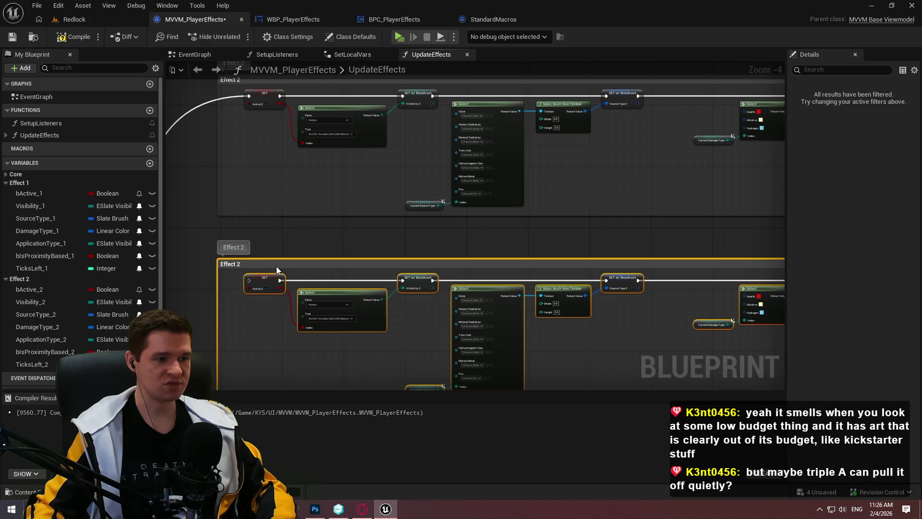
click(290, 249)
mouse_move(351, 244)
mouse_down()
mouse_move(568, 154)
mouse_move(546, 185)
mouse_move(370, 308)
mouse_move(321, 330)
mouse_up()
scroll(463, 269, up, 2)
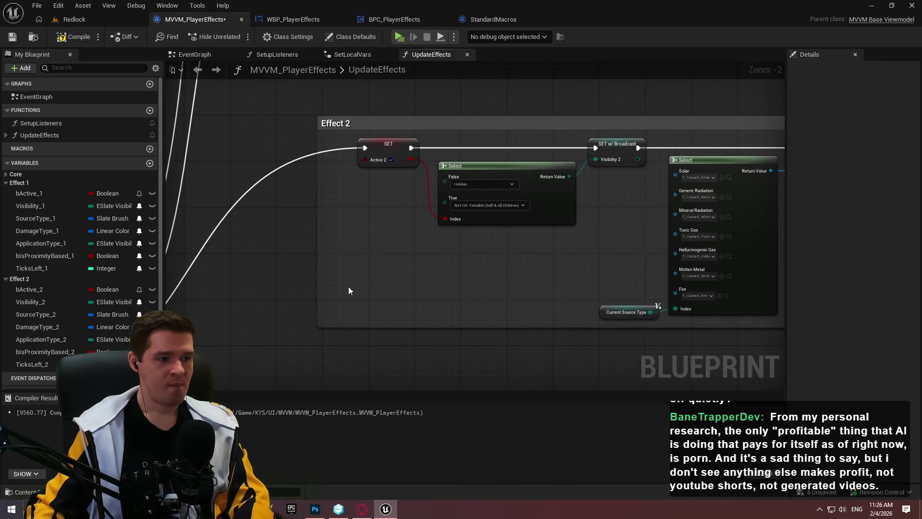
- Duplicate bActive_2 as bActive_3 and set its category to Effect3
click(6, 183)
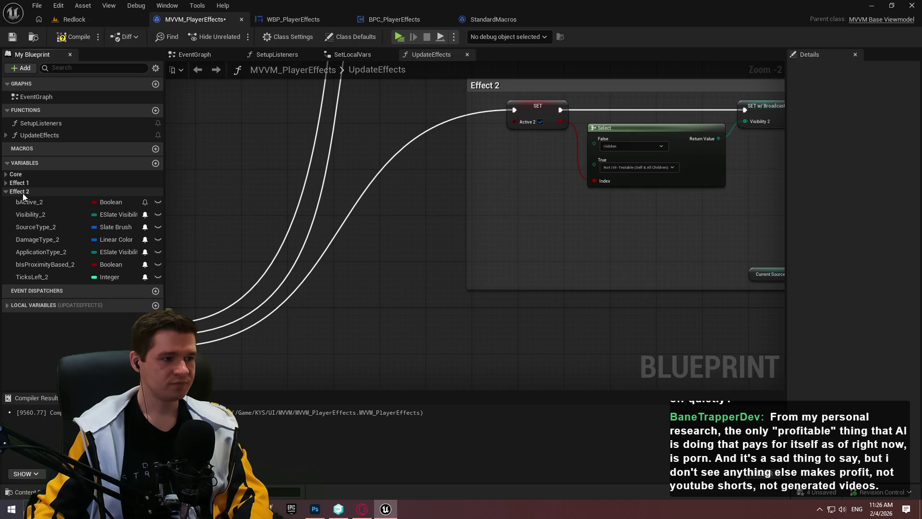
click(51, 202)
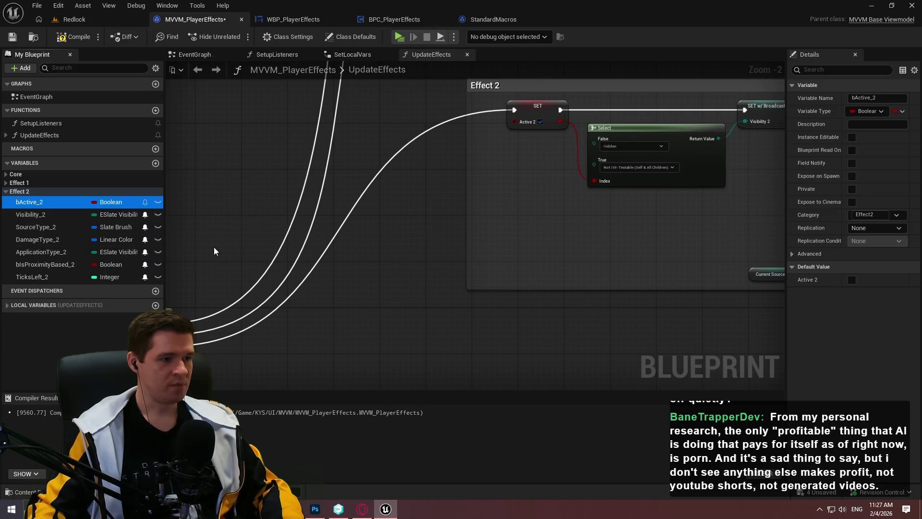
key(ctrl+w)
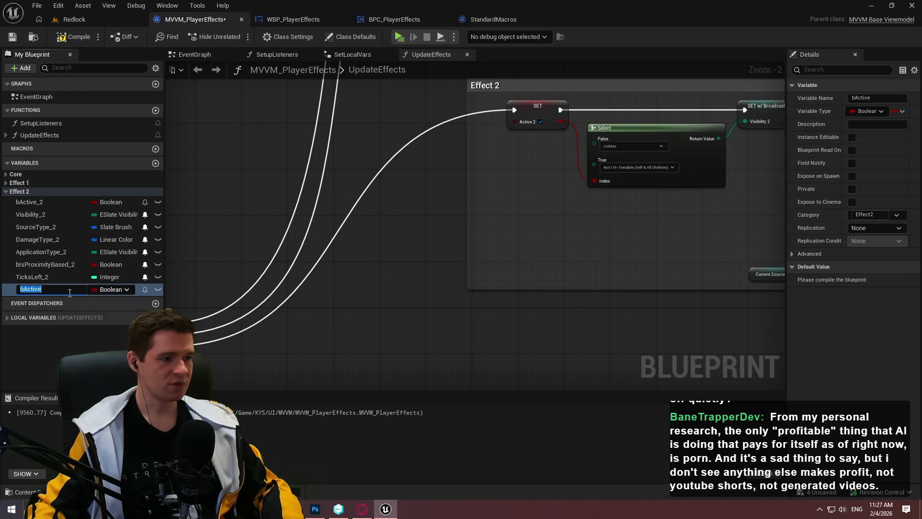
key(End)
text(_3)
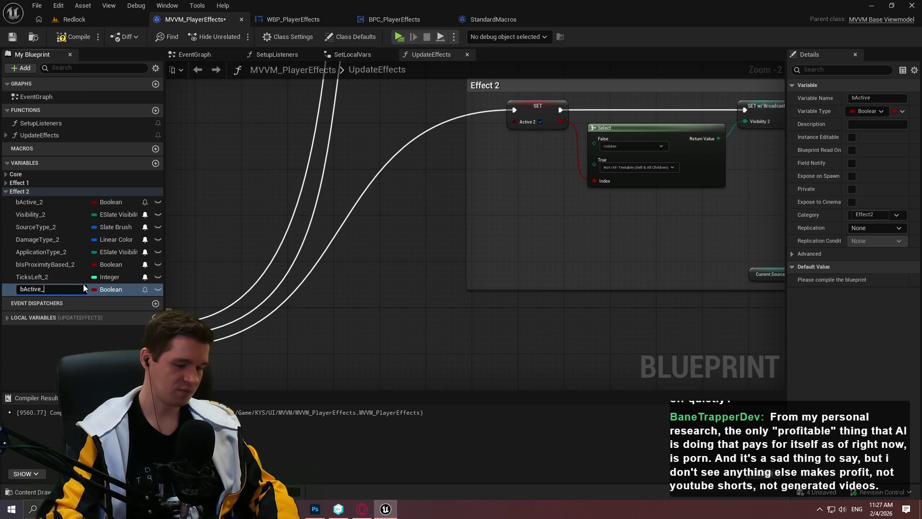
key(Return)
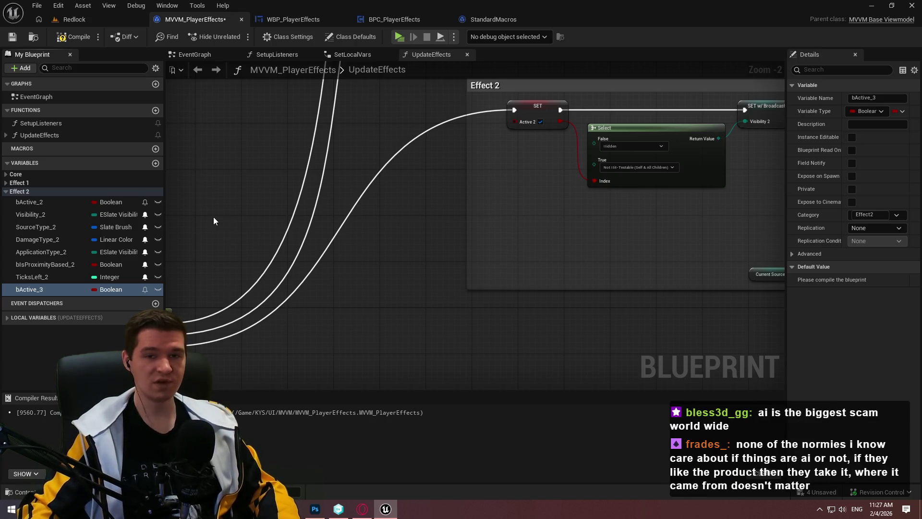
click(877, 214)
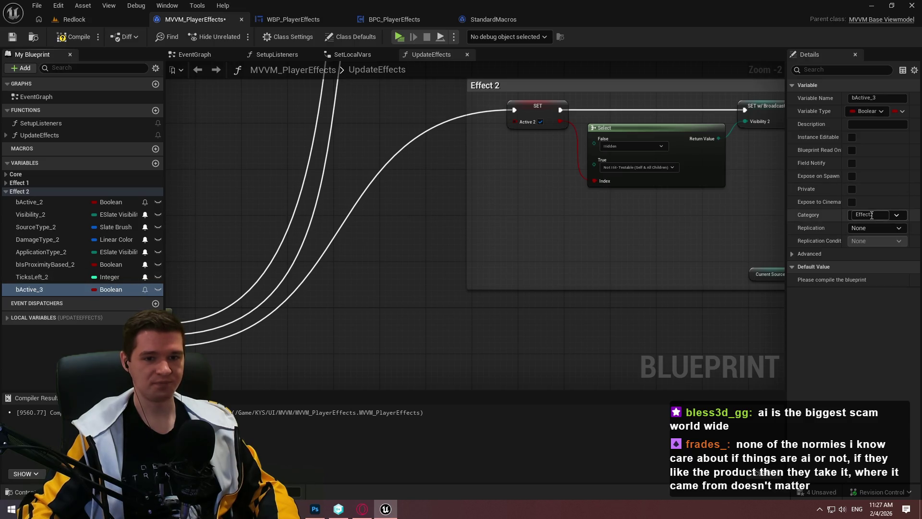
key(BackSpace)
text(3)
key(Return)
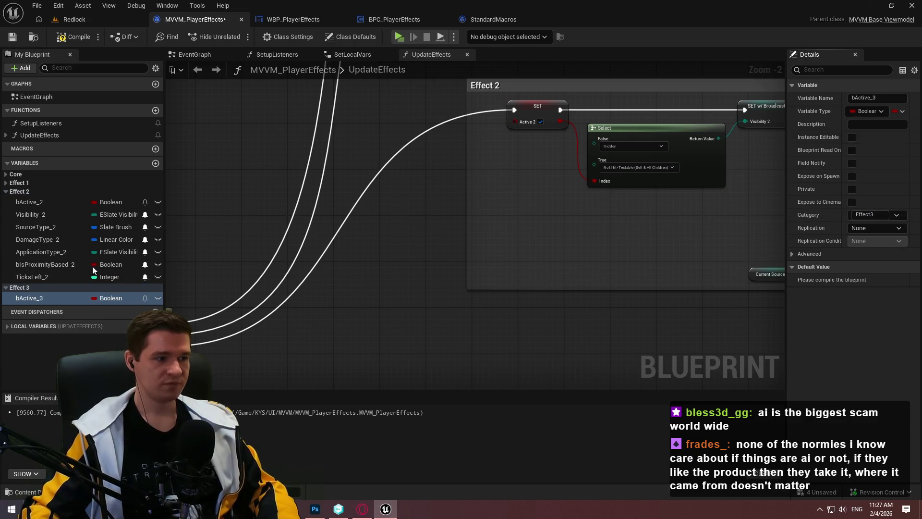
- Create Visibility_3 and SourceType_3 from their _2 versions inside the Effect 3 group
click(37, 215)
key(ctrl+w)
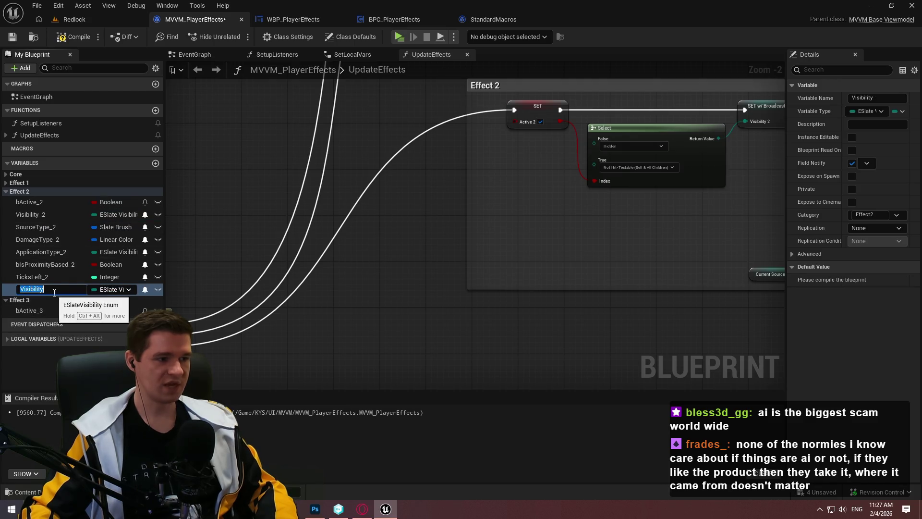
click(64, 288)
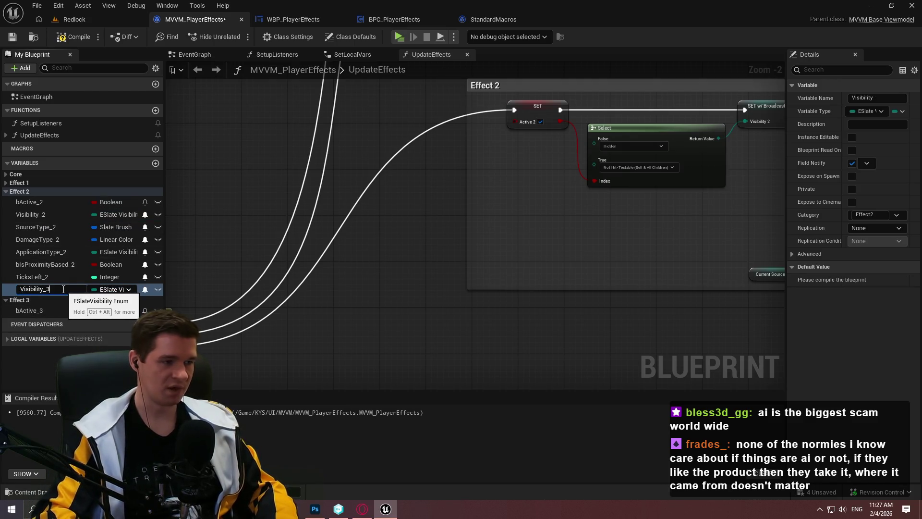
text(_3)
key(Return)
mouse_move(59, 290)
mouse_down()
mouse_move(29, 302)
mouse_move(30, 314)
mouse_move(25, 304)
mouse_up()
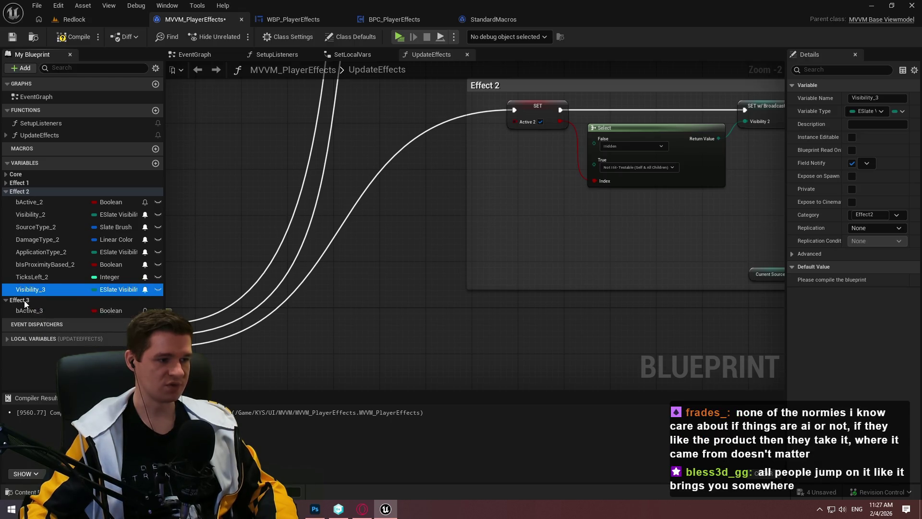
click(58, 227)
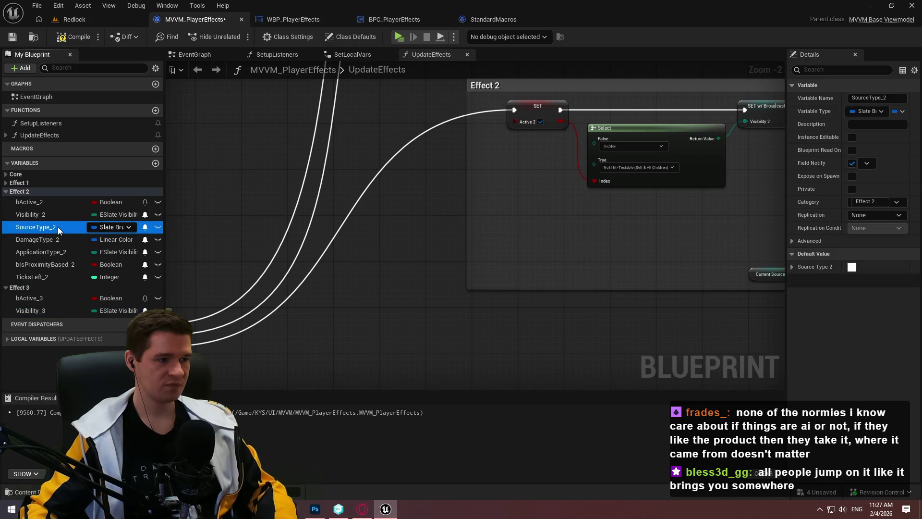
key(ctrl+w)
text(_3)
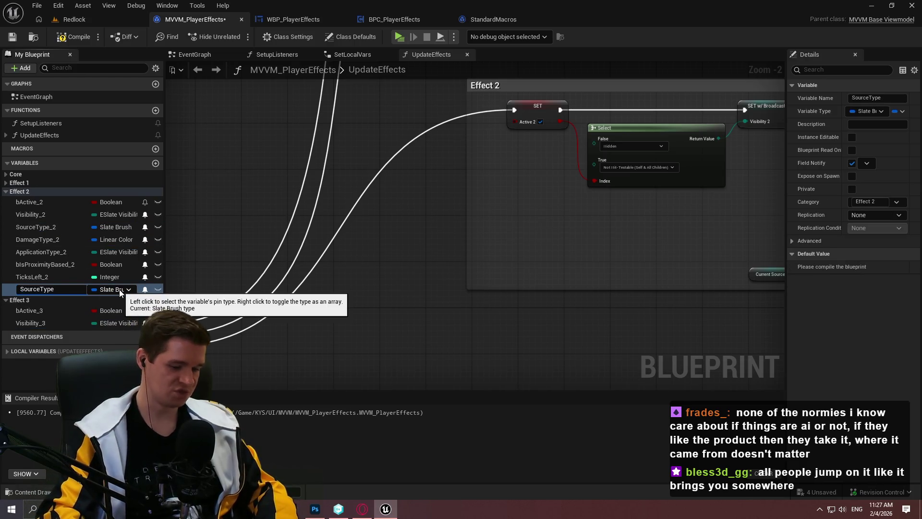
key(Return)
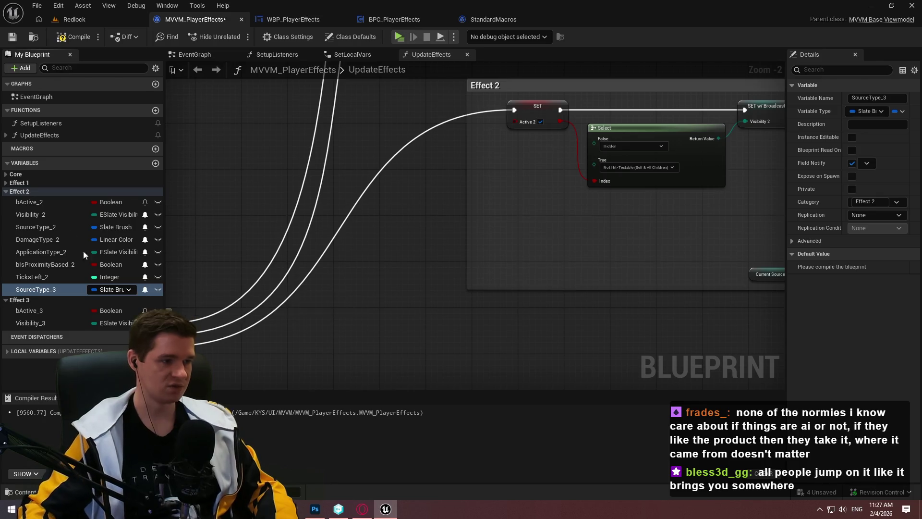
drag(34, 289, 26, 300)
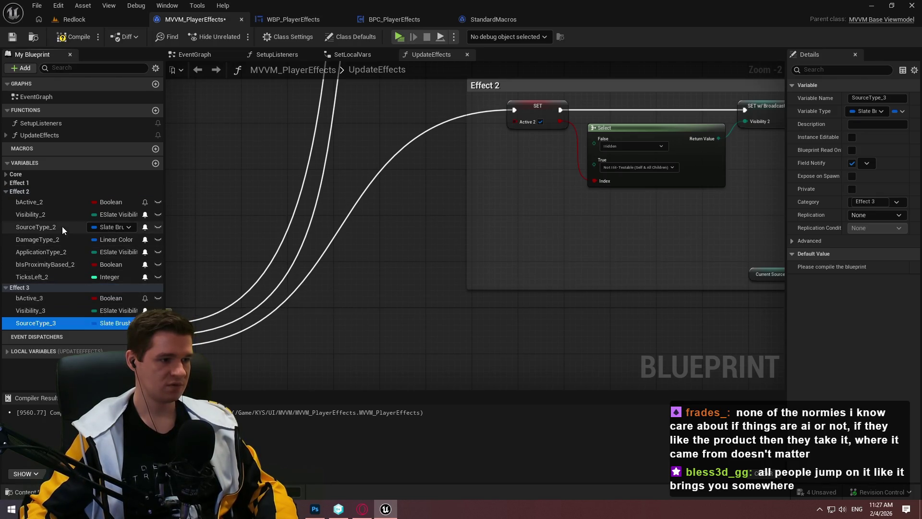
- Create DamageType_3 and ApplicationType_3 copies and move them into the Effect 3 group
click(53, 238)
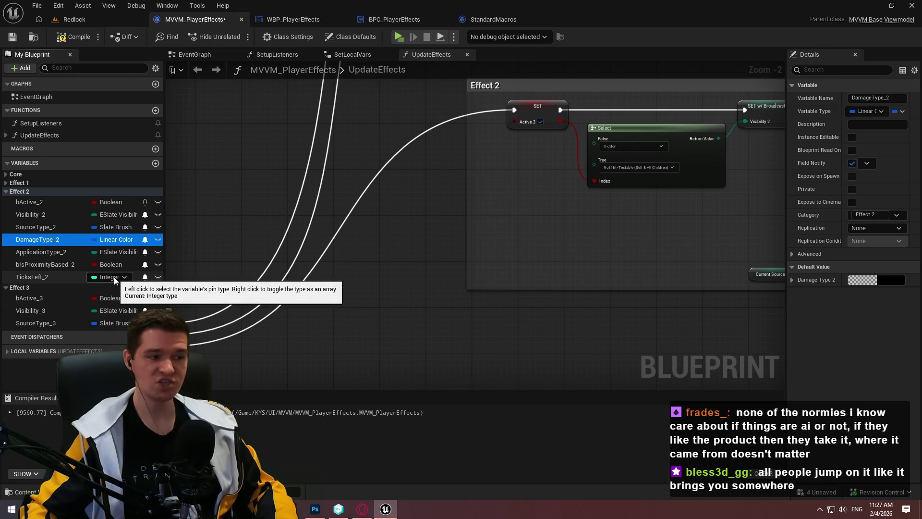
key(ctrl+w)
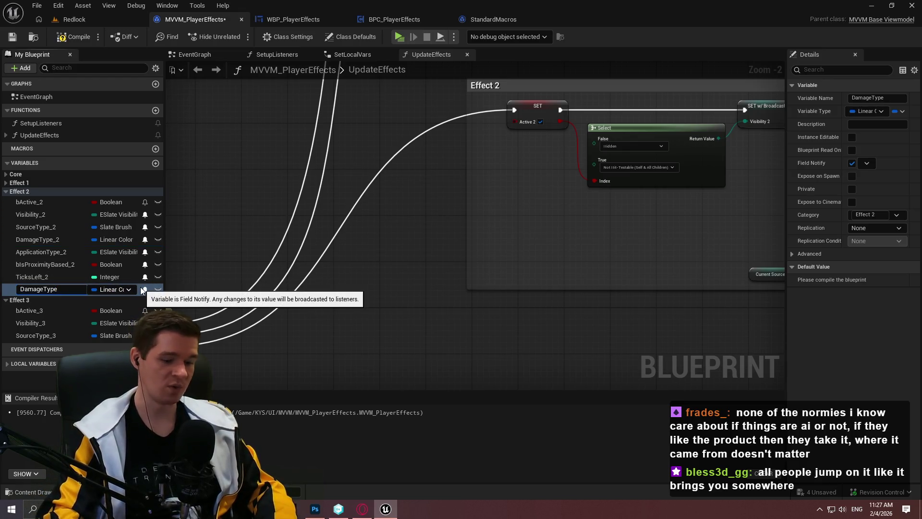
text(_3)
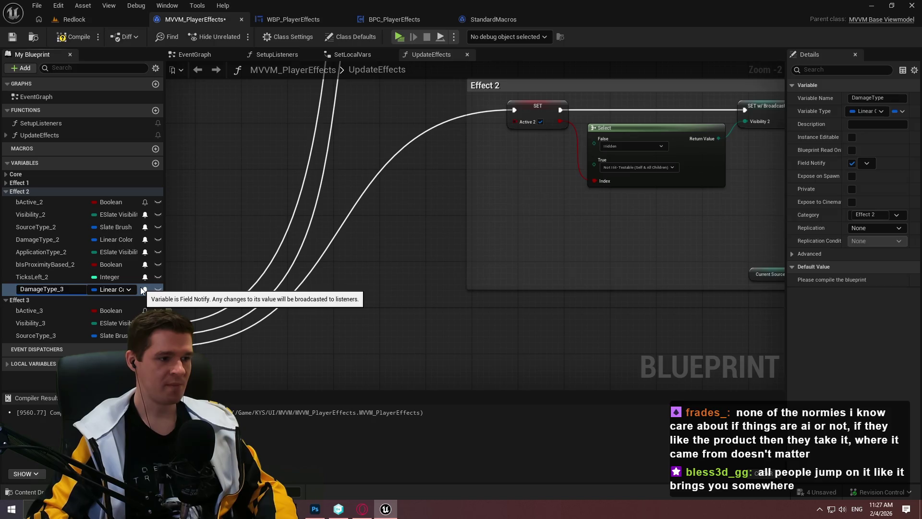
key(Return)
drag(73, 290, 24, 302)
click(57, 252)
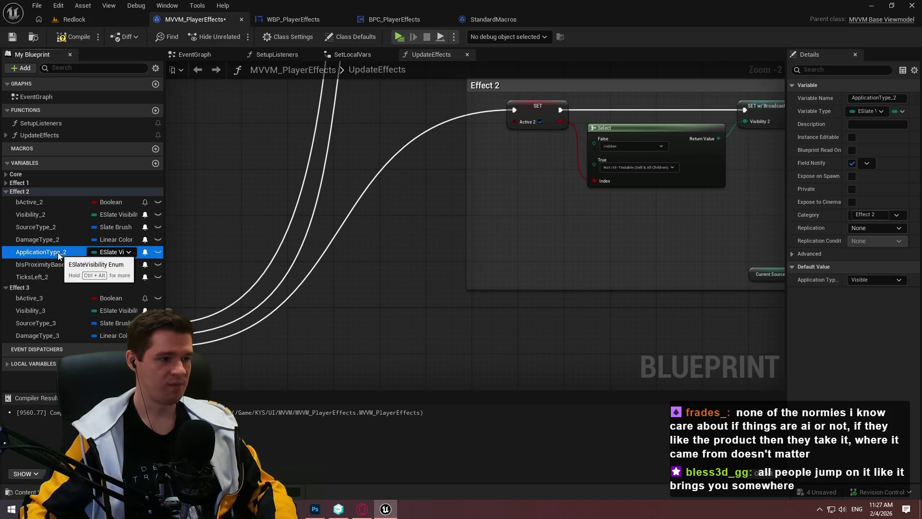
key(ctrl+w)
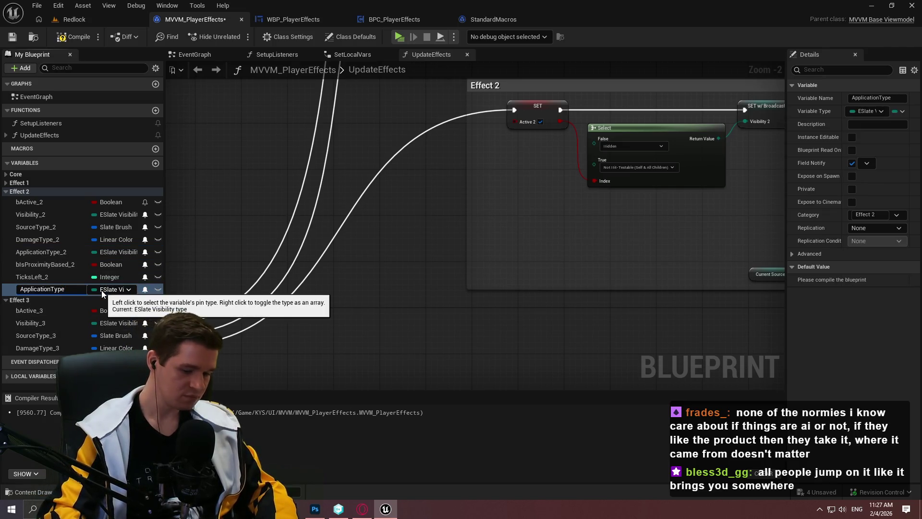
text(_3)
key(Return)
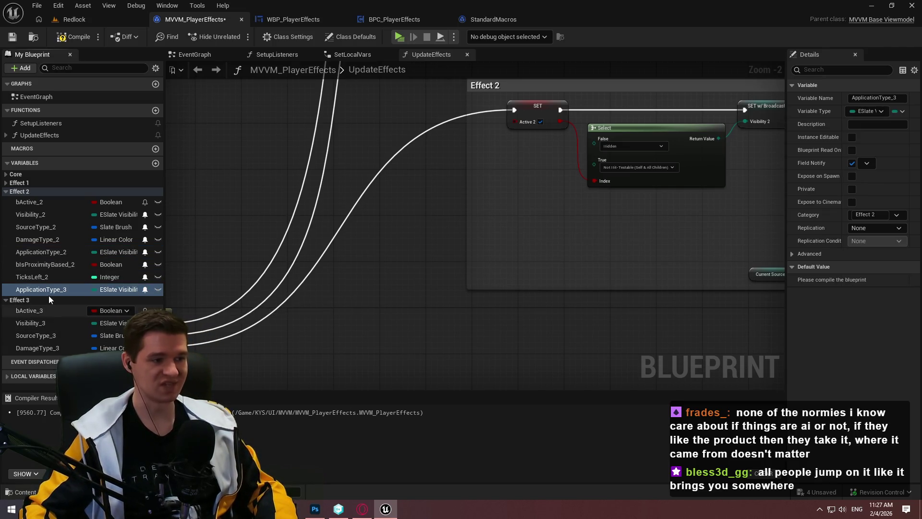
drag(41, 288, 20, 299)
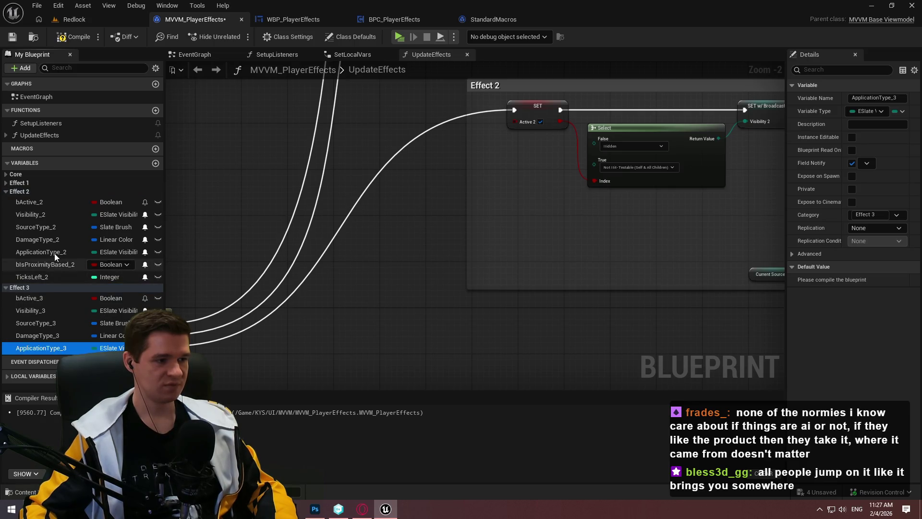
- Create bIsProximityBased_3 and TicksLeft_3 copies and move them into the Effect 3 group
click(51, 265)
key(ctrl+w)
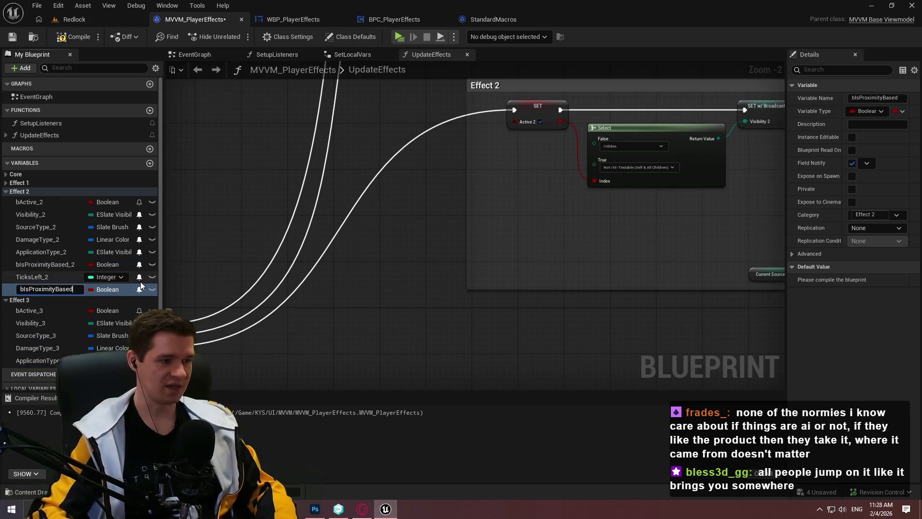
text(_3)
key(Return)
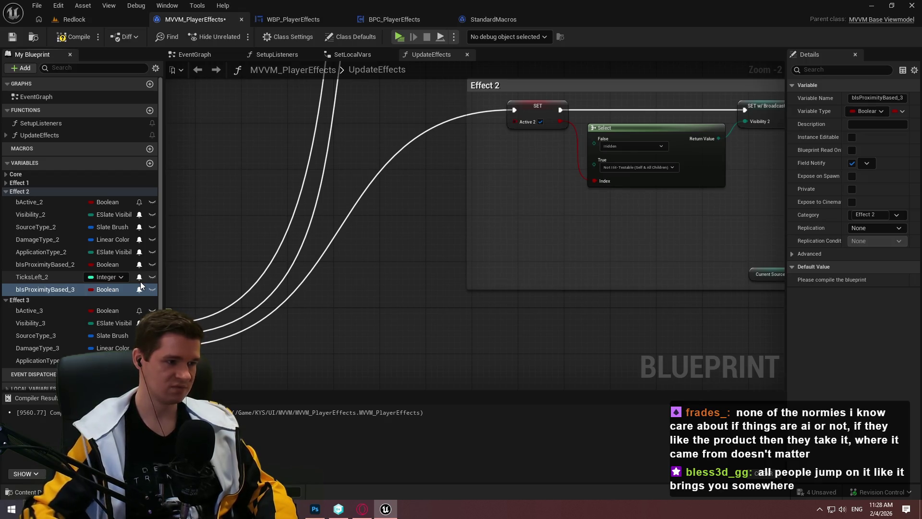
drag(110, 289, 27, 301)
click(130, 277)
key(ctrl+w)
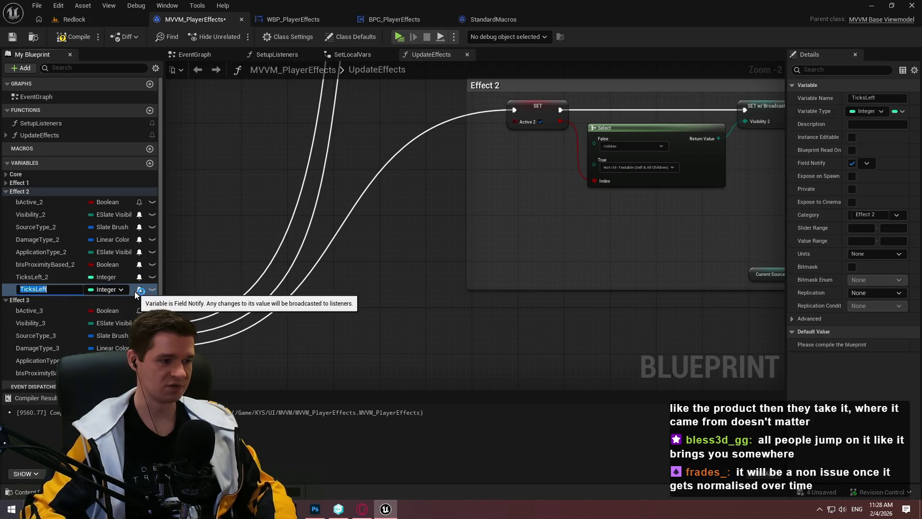
key(End)
text(_3)
key(Return)
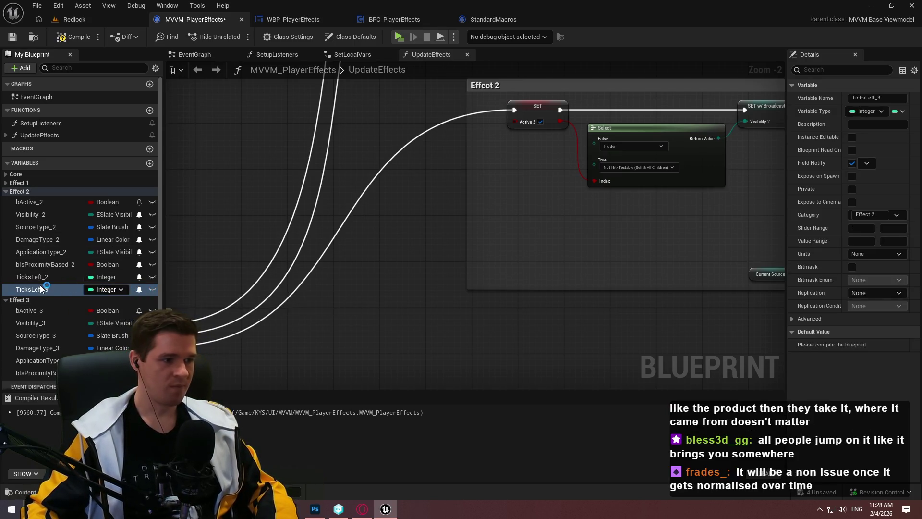
drag(41, 287, 29, 300)
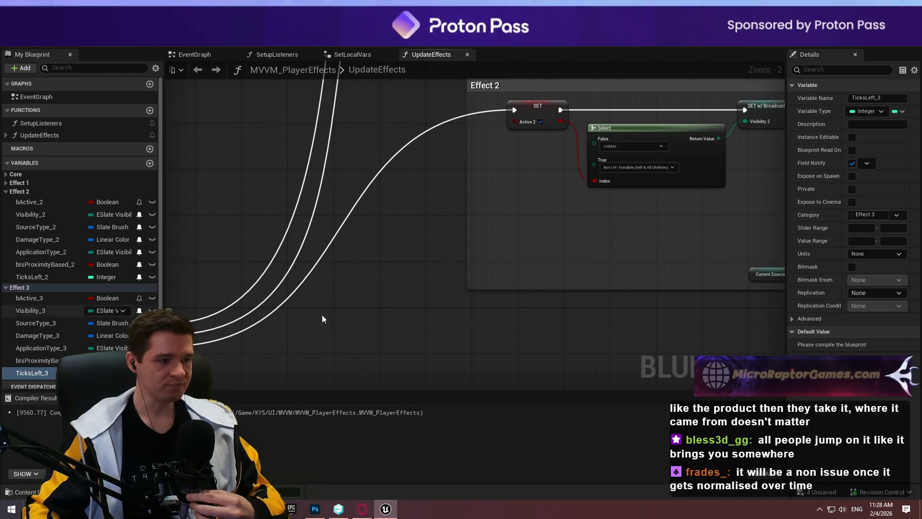
- Point the first copied setter at bActive_3, then compile and save
mouse_move(322, 315)
mouse_down()
mouse_move(434, 226)
mouse_move(204, 265)
mouse_up()
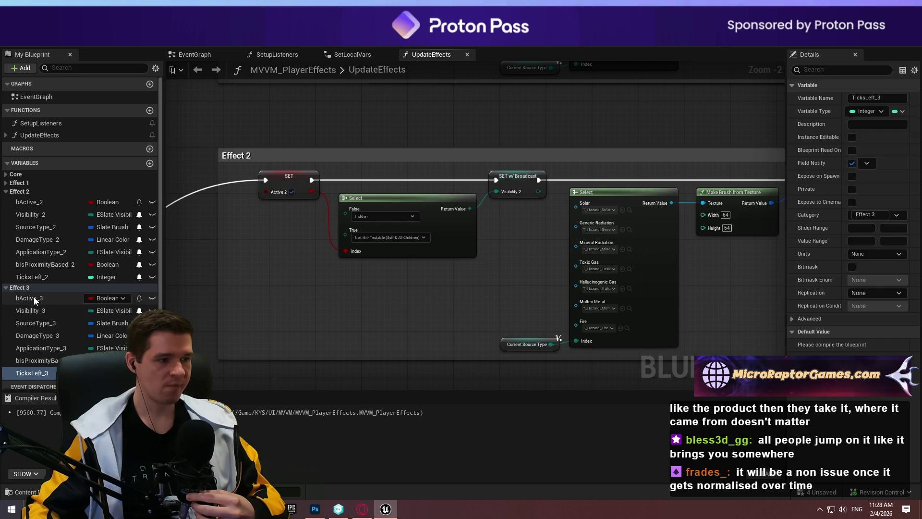
drag(33, 298, 295, 177)
scroll(285, 212, up, 2)
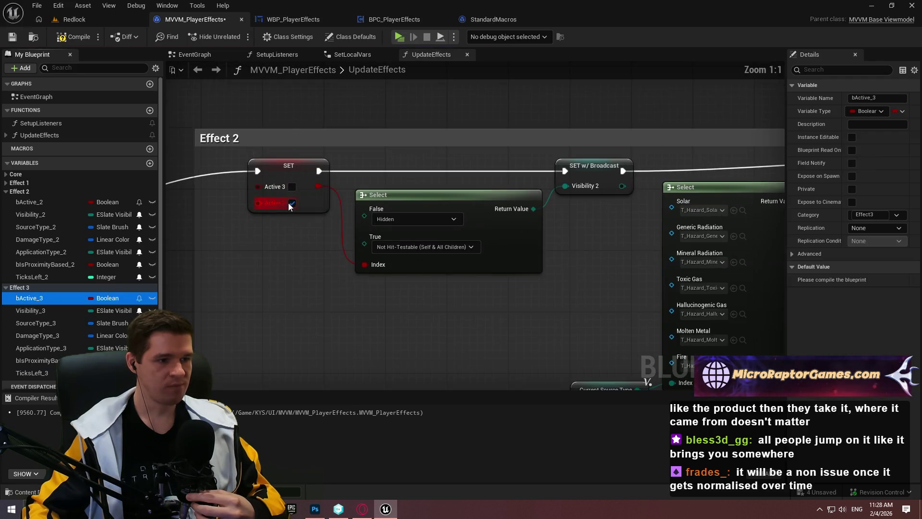
click(12, 38)
- Rebind the next setters to Visibility_3, SourceType_3 and DamageType_3
drag(571, 293, 362, 286)
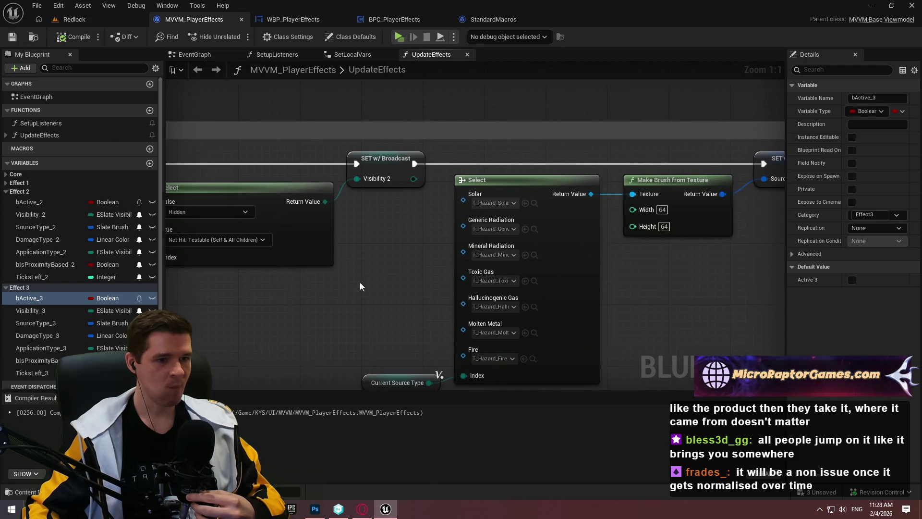
drag(45, 311, 373, 161)
drag(593, 255, 74, 259)
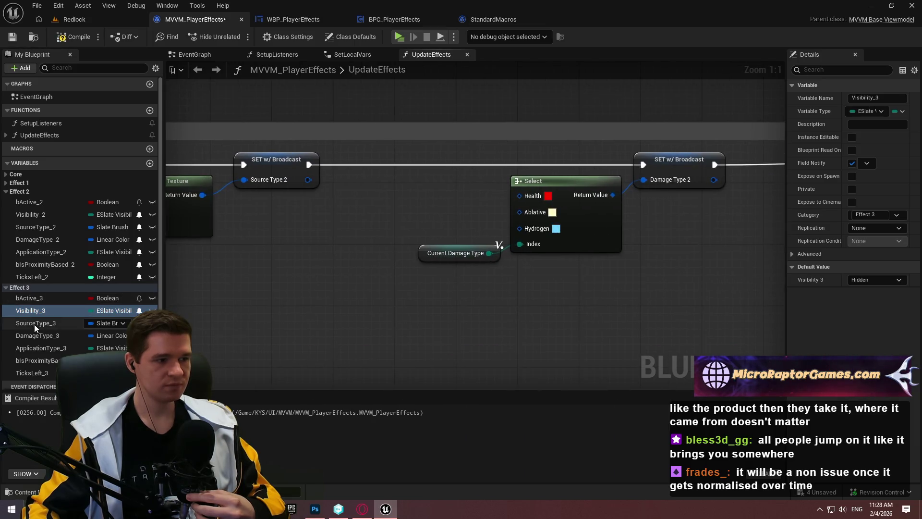
drag(34, 328, 264, 168)
drag(394, 189, 52, 231)
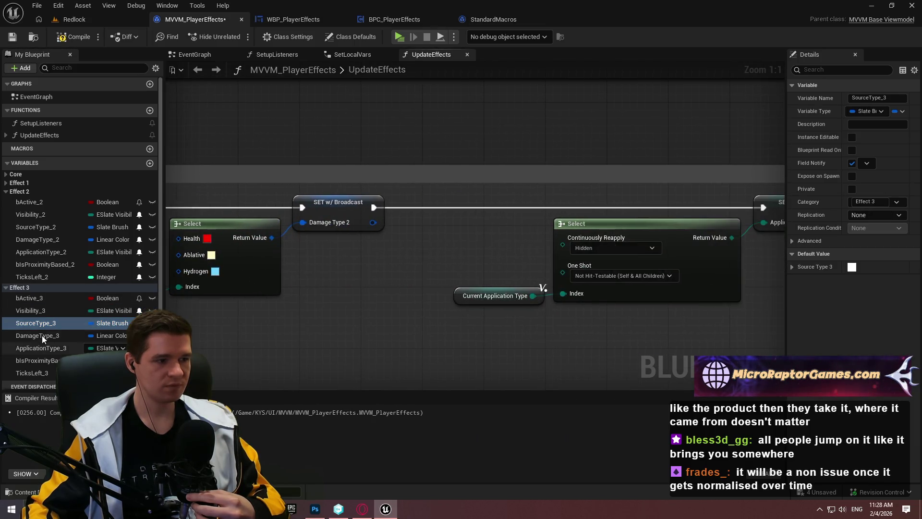
mouse_move(42, 338)
mouse_down()
mouse_move(369, 212)
mouse_move(354, 206)
mouse_up()
- Rebind the remaining setters to ApplicationType_3, bIsProximityBased_3 and TicksLeft_3
drag(462, 261, 185, 269)
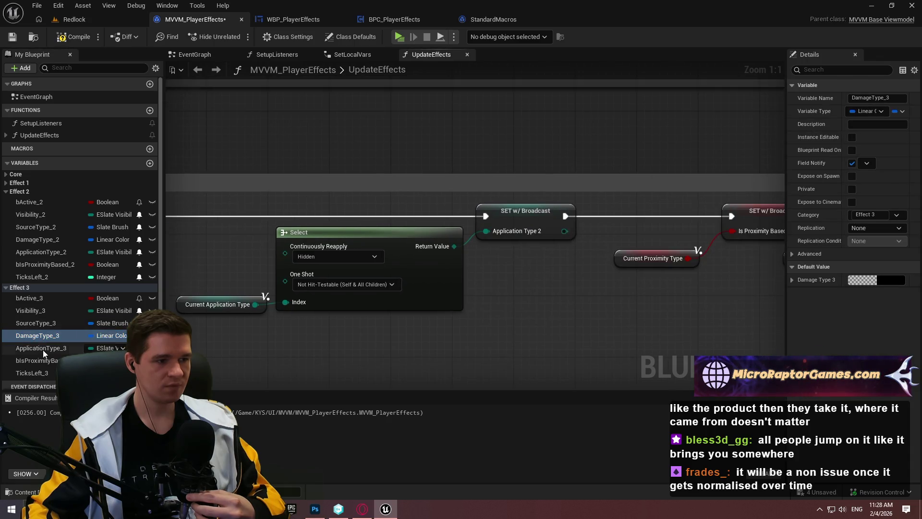
mouse_move(42, 349)
mouse_down()
mouse_move(535, 201)
mouse_move(528, 214)
mouse_up()
drag(613, 255, 285, 269)
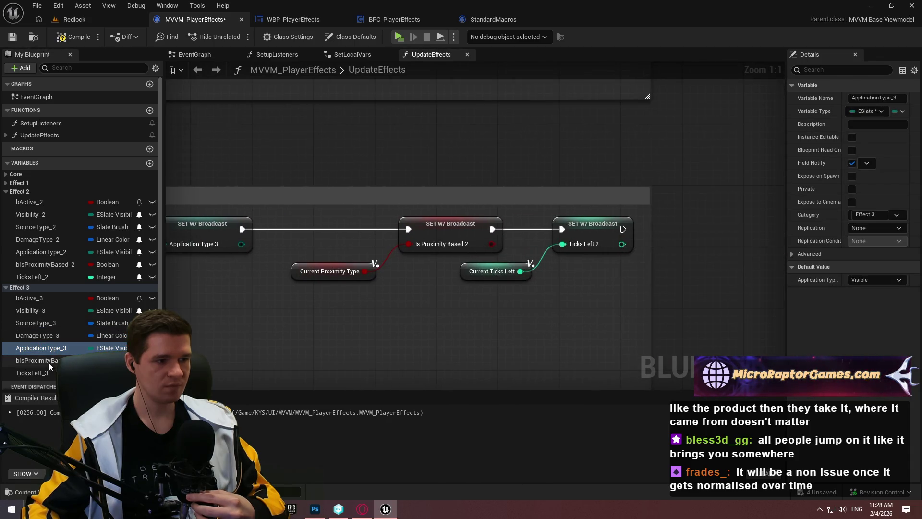
drag(48, 363, 462, 225)
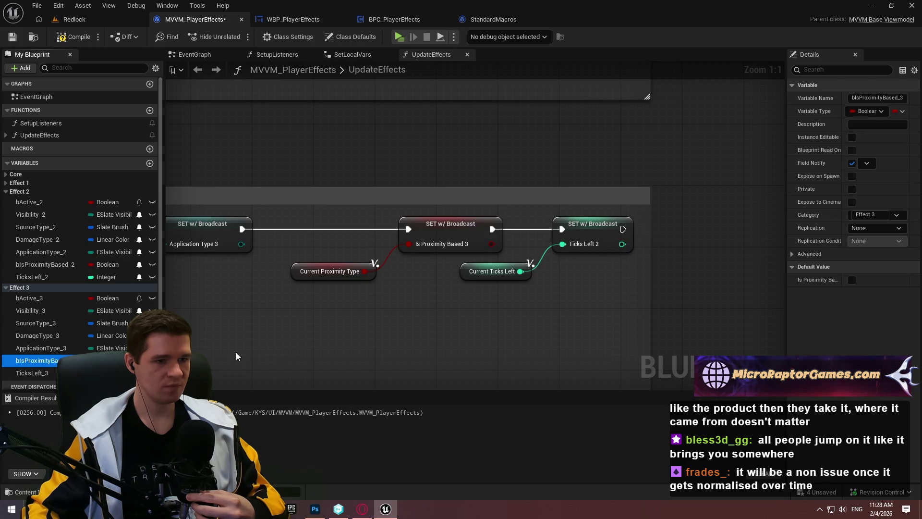
mouse_move(31, 373)
mouse_down()
mouse_move(572, 248)
mouse_move(595, 227)
mouse_up()
scroll(418, 311, down, 2)
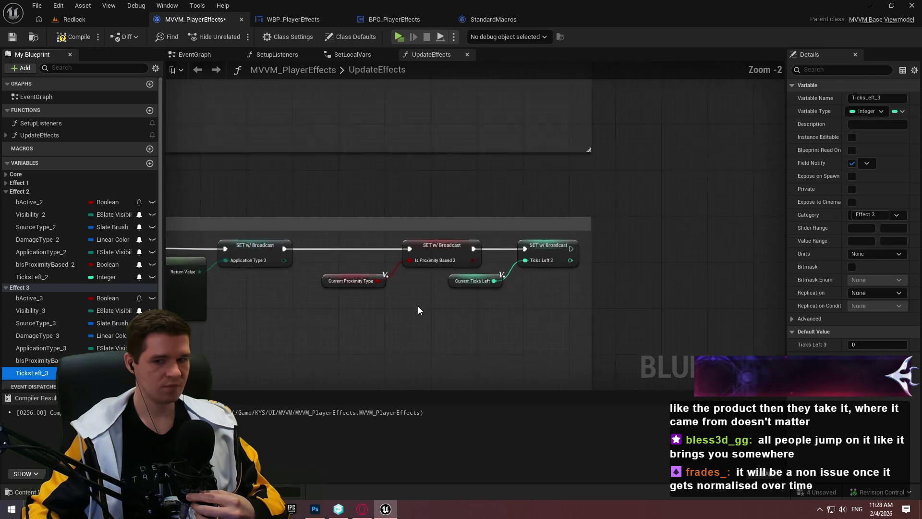
scroll(418, 310, down, 1)
drag(417, 310, 625, 257)
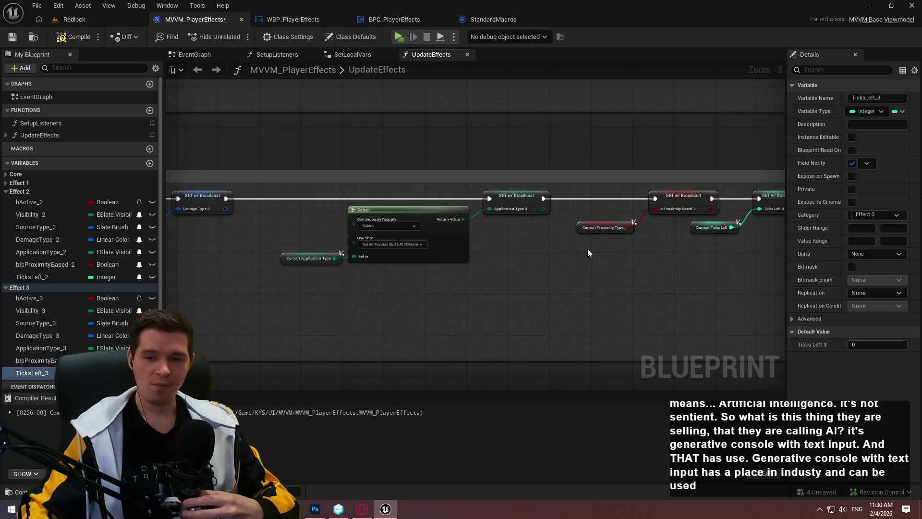
drag(415, 302, 561, 241)
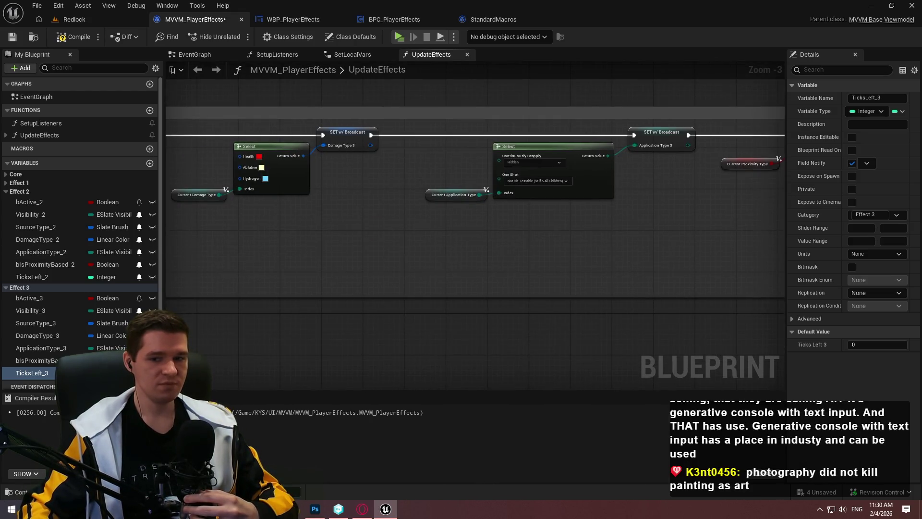
drag(472, 247, 602, 246)
scroll(563, 272, down, 5)
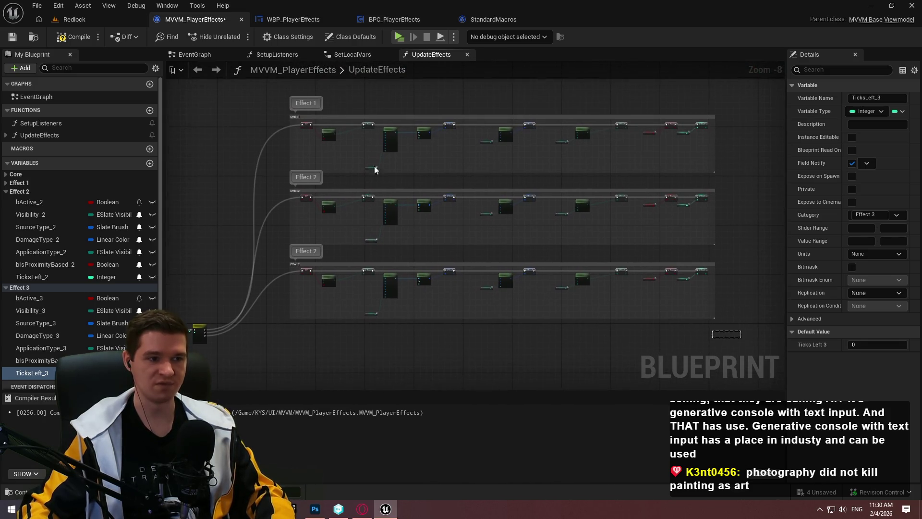
mouse_move(724, 327)
mouse_down()
mouse_move(261, 76)
mouse_move(293, 98)
mouse_up()
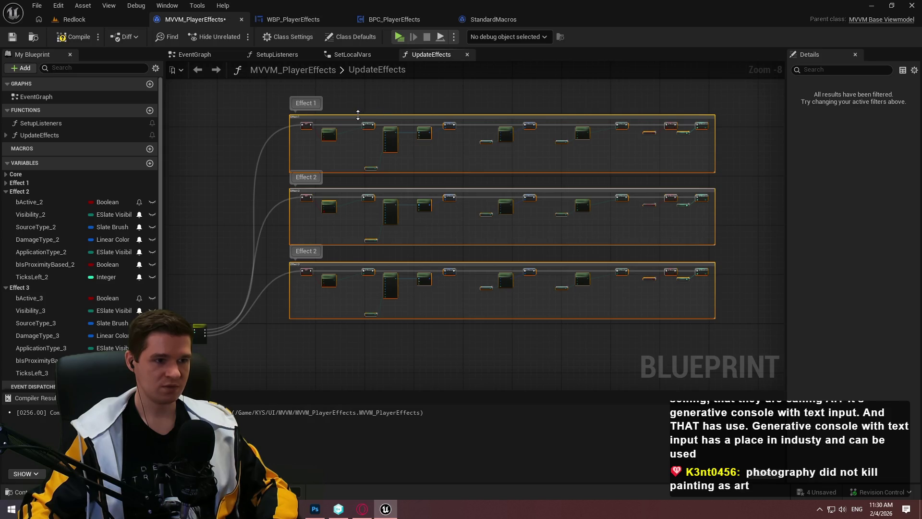
mouse_move(350, 117)
mouse_down()
mouse_move(386, 210)
mouse_move(385, 109)
mouse_up()
click(757, 336)
mouse_move(757, 335)
mouse_down()
mouse_move(706, 307)
mouse_move(833, 307)
mouse_up()
scroll(618, 293, up, 1)
scroll(645, 290, up, 1)
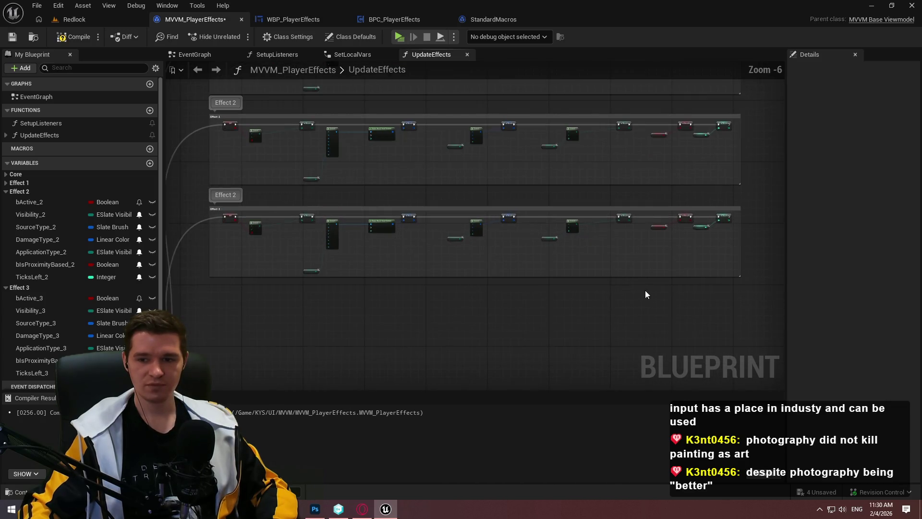
scroll(630, 293, down, 1)
drag(629, 293, 570, 291)
scroll(571, 291, down, 1)
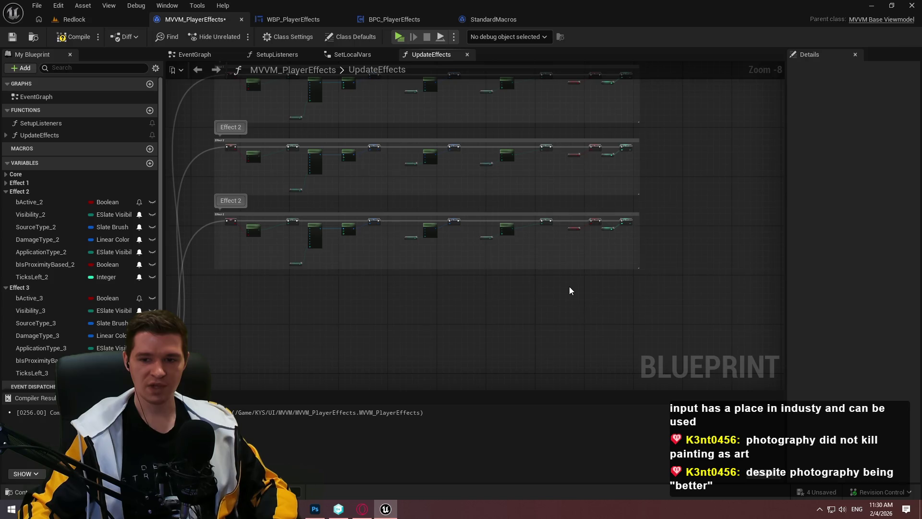
drag(563, 276, 725, 268)
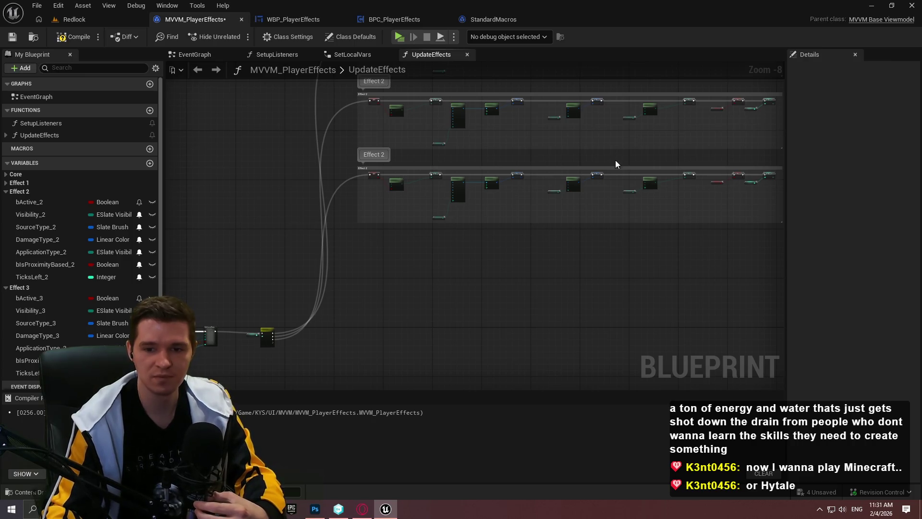
- Copy the Effect 3 comment group and paste the duplicate below it
scroll(711, 255, down, 2)
drag(449, 229, 602, 252)
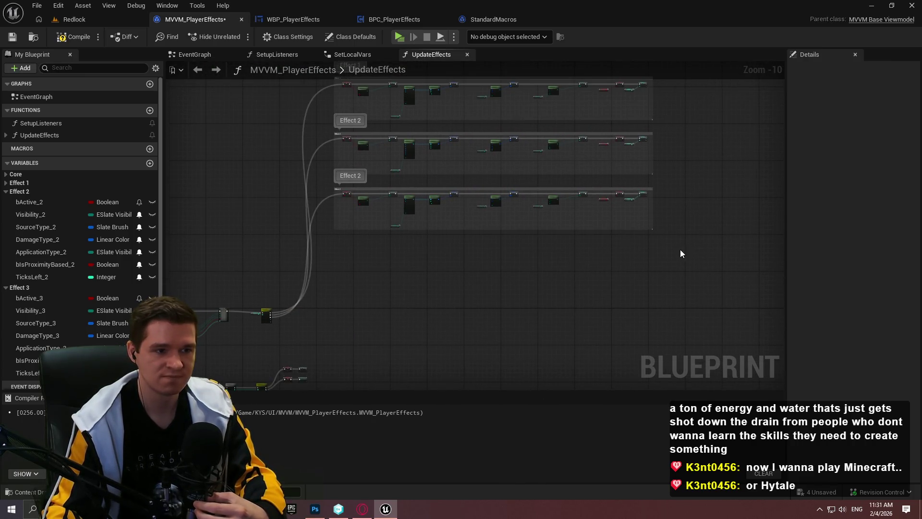
scroll(283, 243, up, 3)
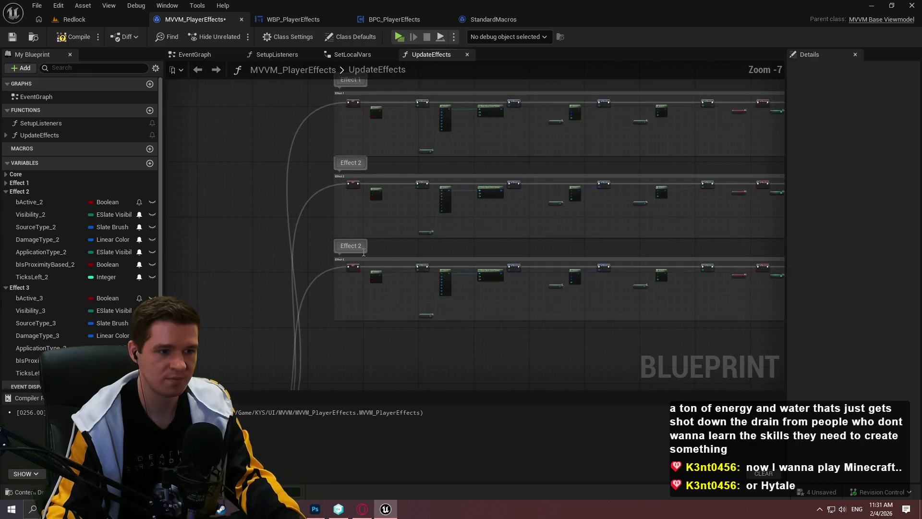
drag(587, 352, 566, 311)
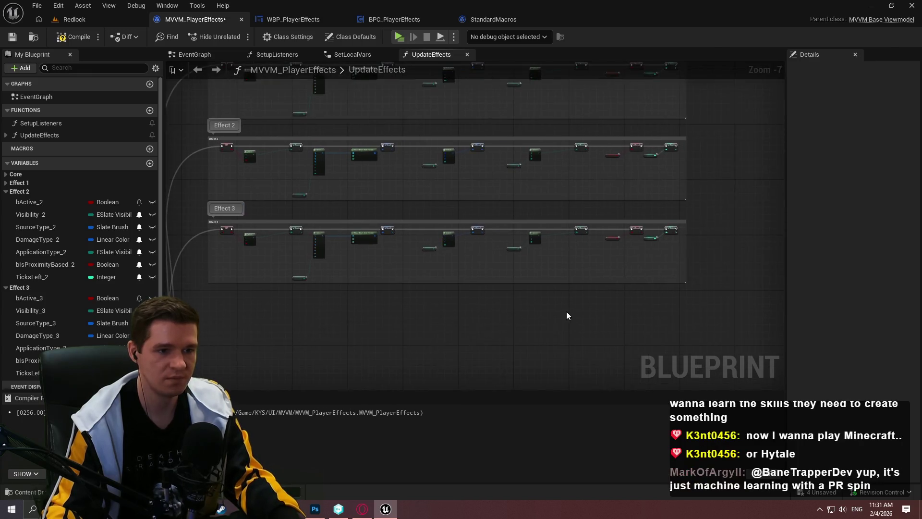
scroll(654, 276, up, 1)
scroll(653, 277, up, 1)
scroll(566, 235, down, 1)
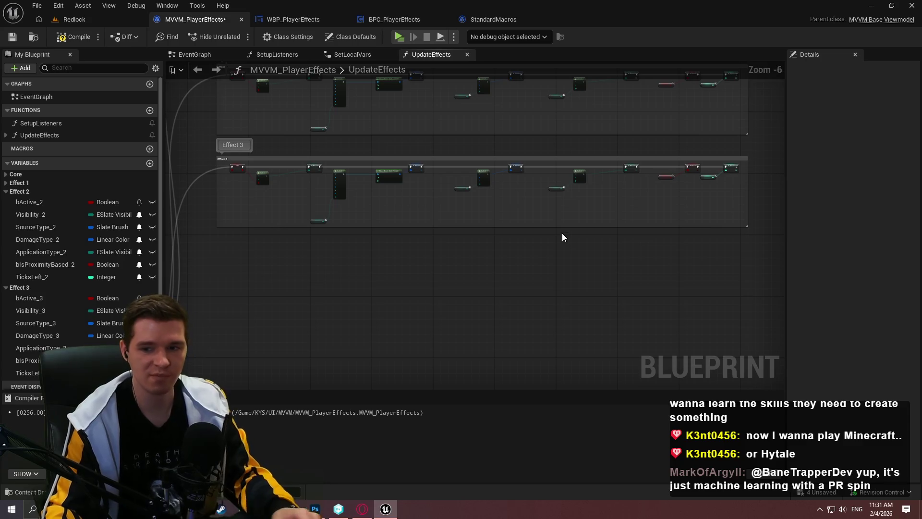
scroll(562, 221, down, 1)
scroll(746, 240, up, 1)
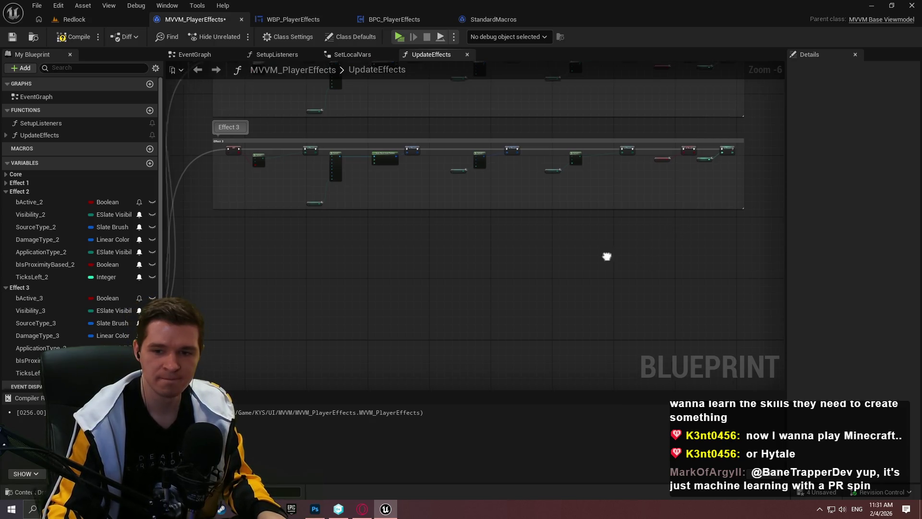
mouse_move(607, 257)
mouse_down()
mouse_move(648, 252)
mouse_move(592, 228)
mouse_up()
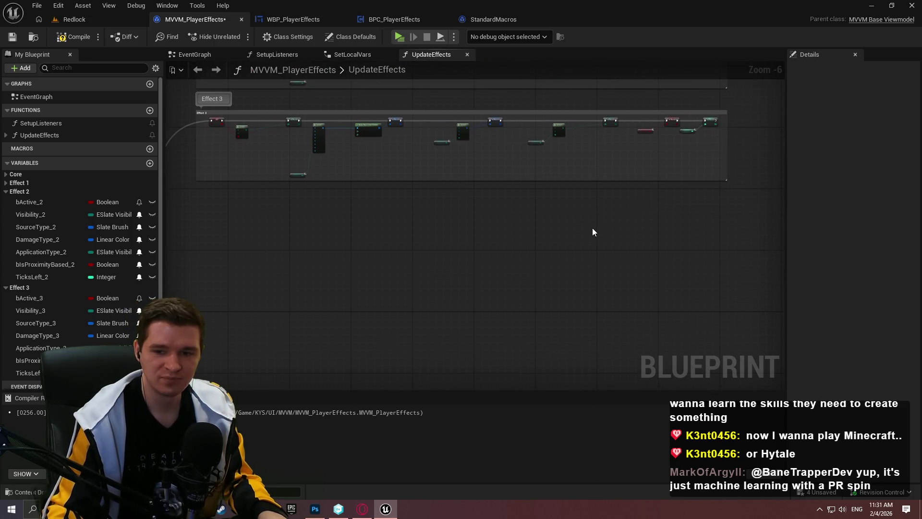
scroll(586, 229, down, 1)
mouse_move(744, 240)
mouse_down()
mouse_move(345, 136)
mouse_move(203, 121)
mouse_move(210, 118)
mouse_up()
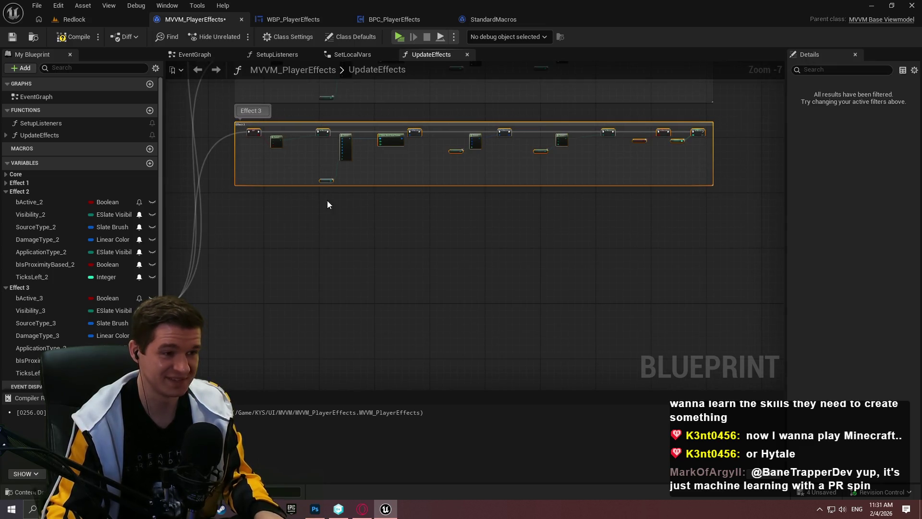
key(ctrl+c)
key(ctrl+v)
drag(228, 194, 358, 207)
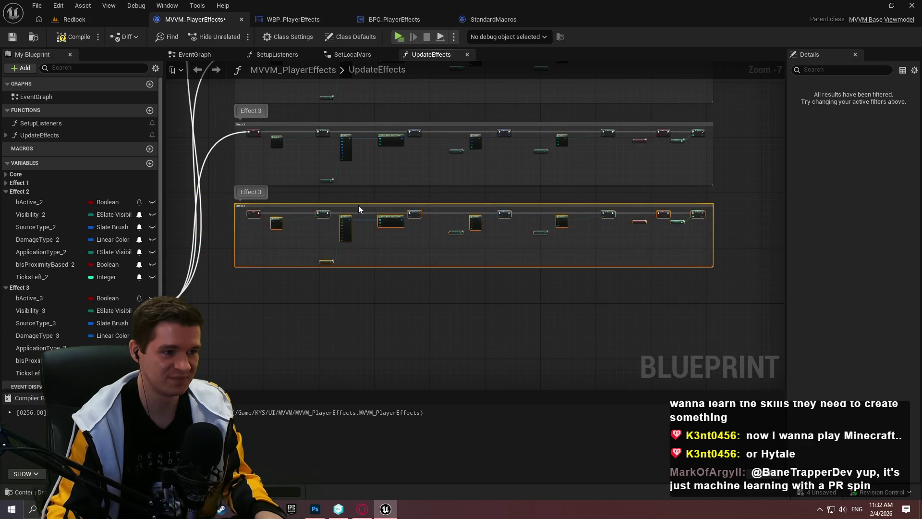
- Retitle the pasted comment group to 'Effect 4'
click(366, 294)
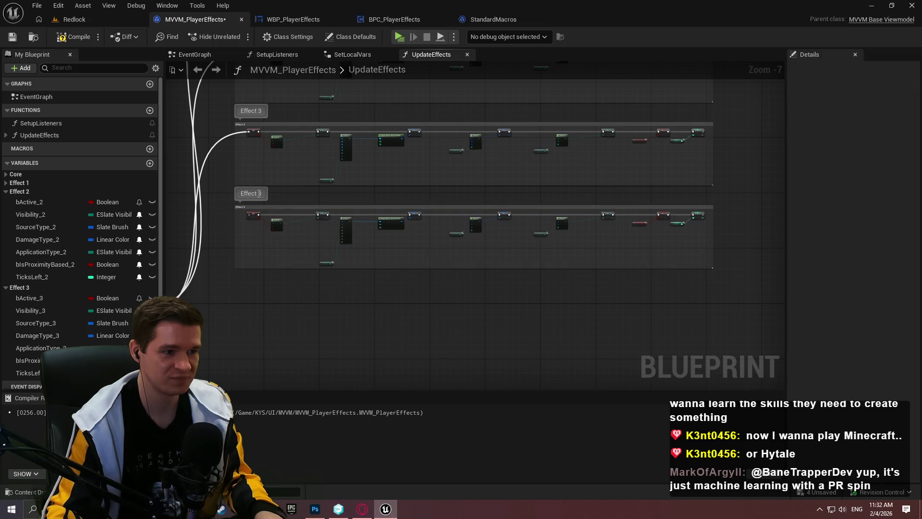
double_click(251, 193)
text(Effect 4)
key(Return)
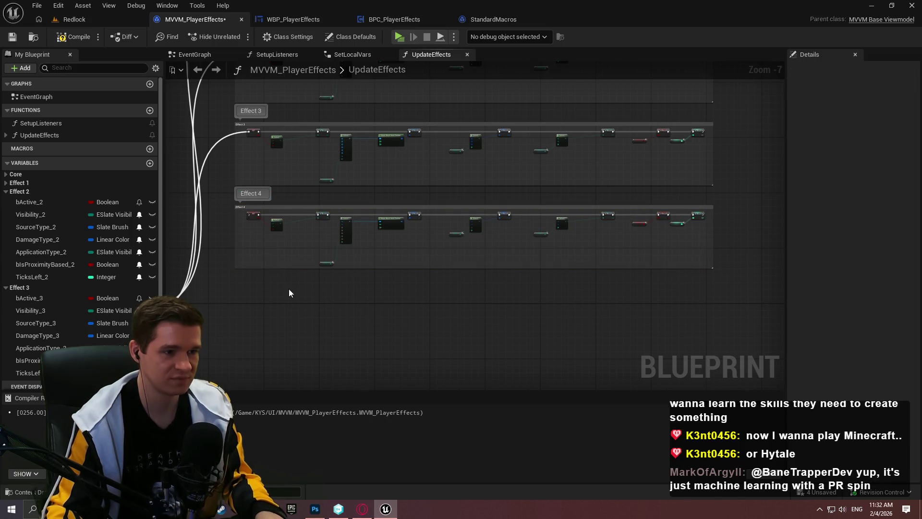
- Collapse the Effect 2 variable category and duplicate bActive_3
scroll(289, 290, up, 4)
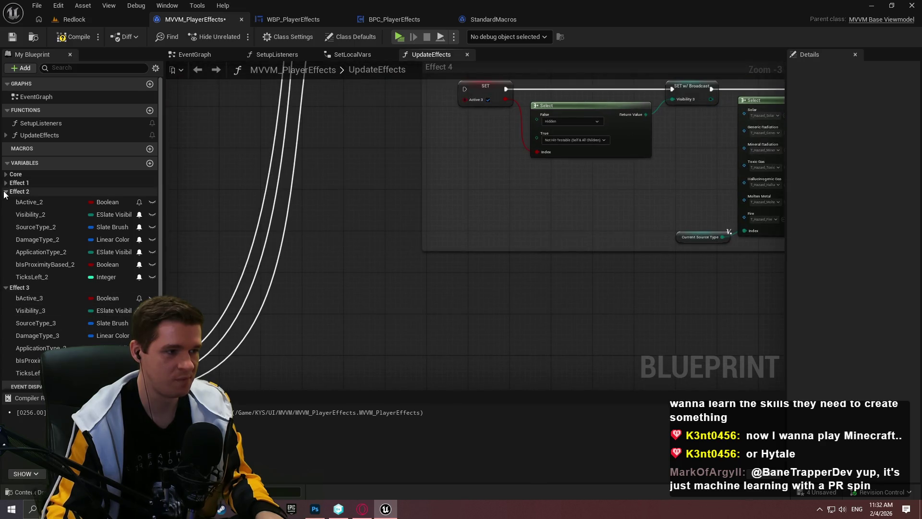
click(5, 191)
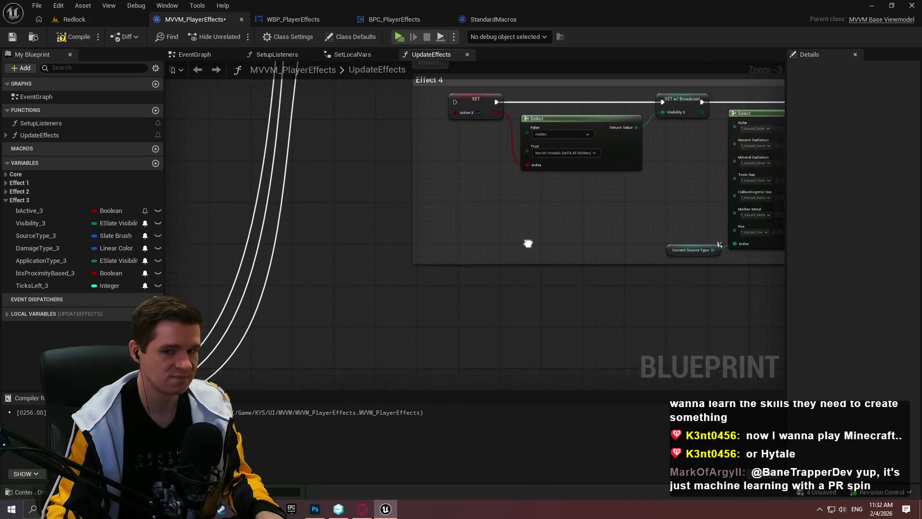
click(59, 211)
key(ctrl+w)
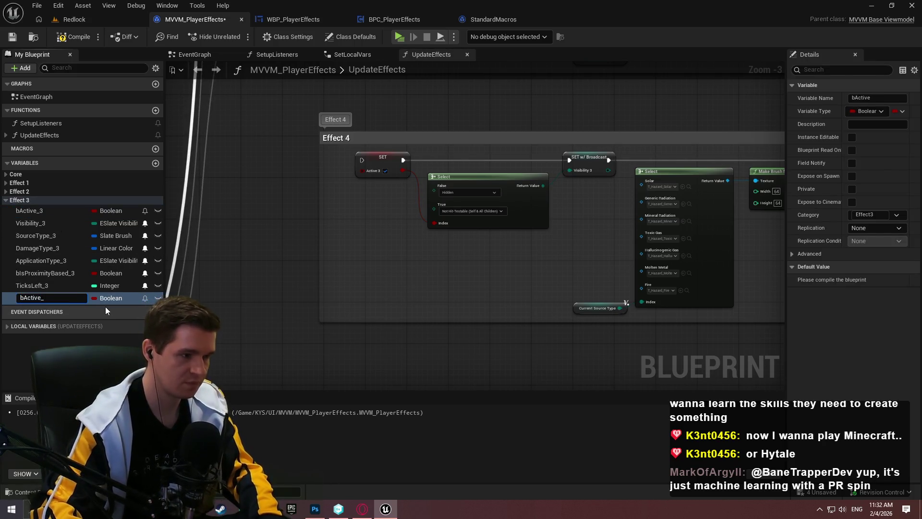
- Name the duplicate bActive_4 and set its category to Effect4
key(Return)
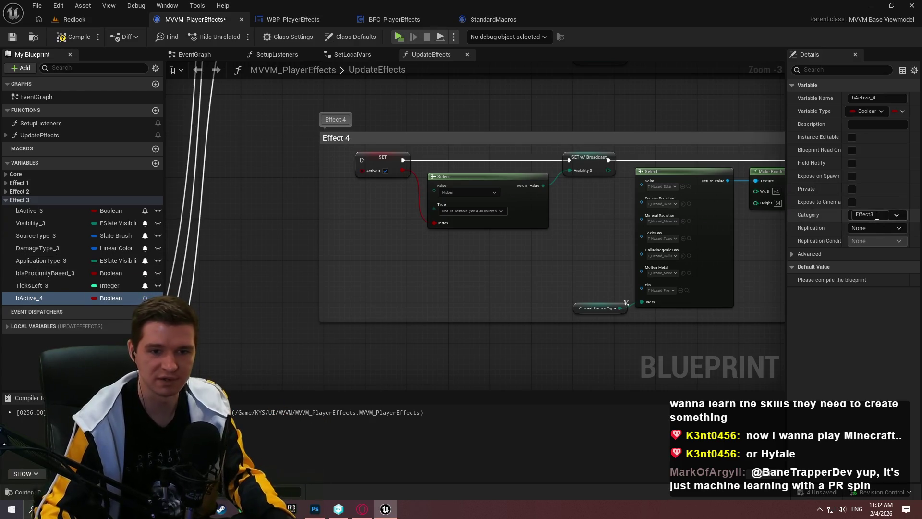
click(872, 215)
key(BackSpace)
text(4)
key(Return)
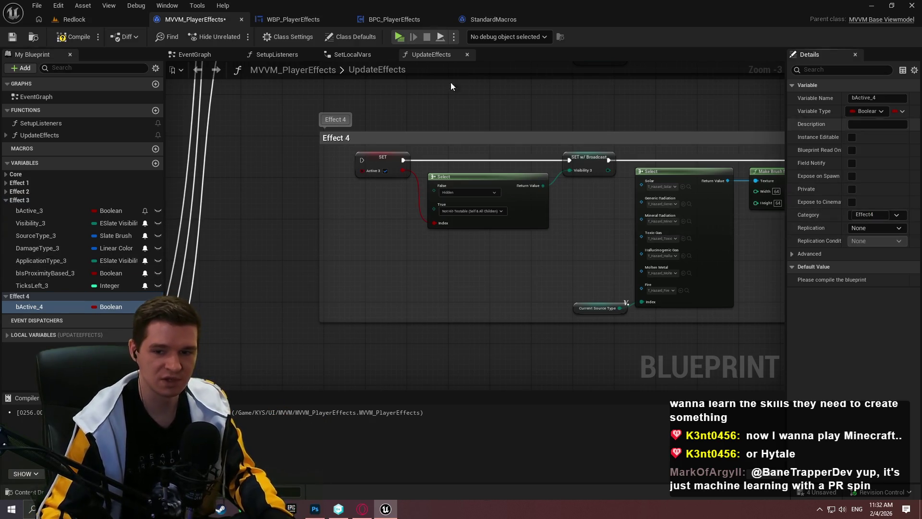
- Create Visibility_4 and SourceType_4 from the _3 variables and move them into Effect 4
click(40, 223)
key(ctrl+w)
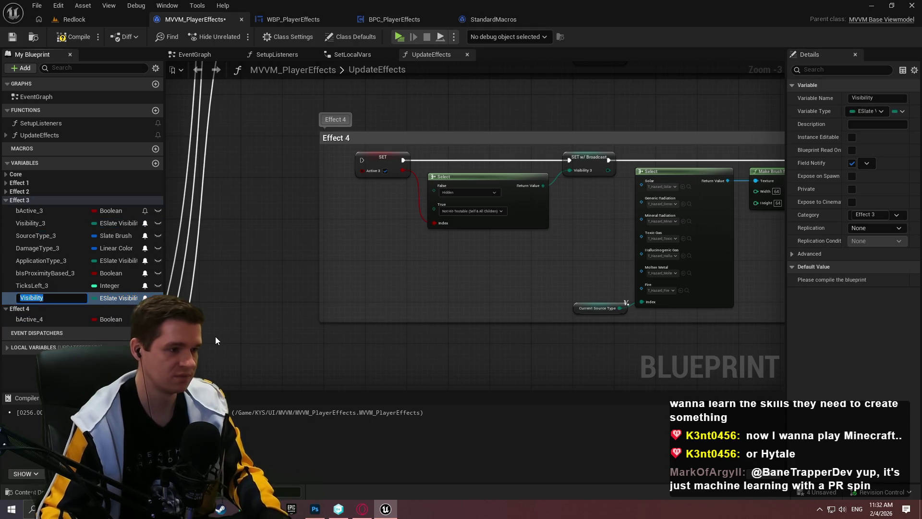
key(BackSpace)
text(4)
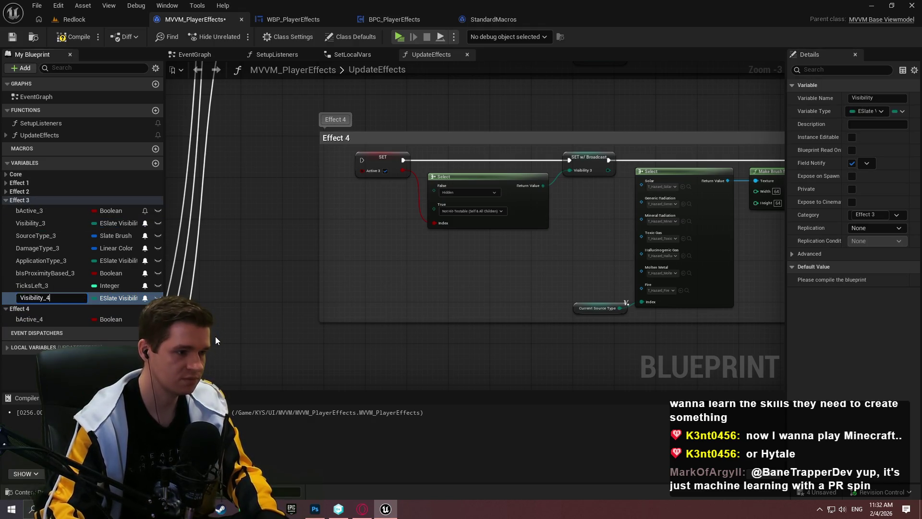
key(Return)
drag(30, 297, 38, 314)
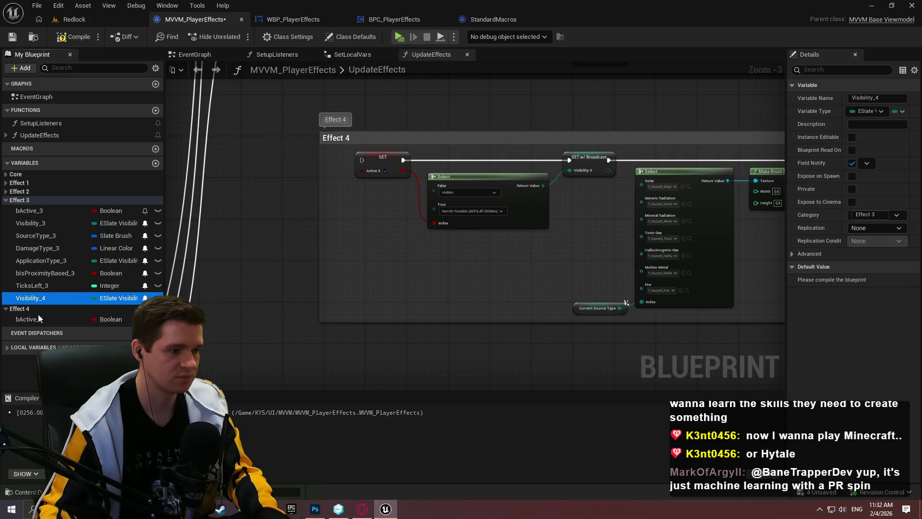
click(44, 237)
key(ctrl+w)
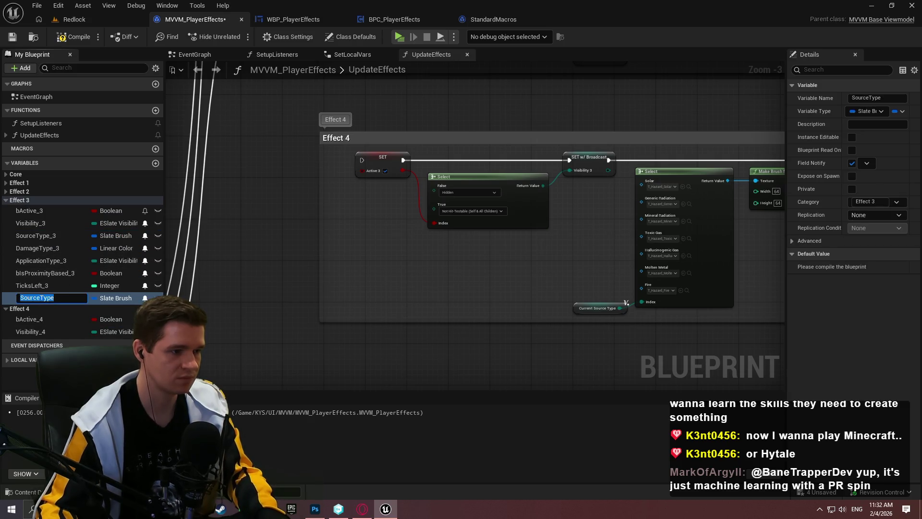
text(_4)
key(Return)
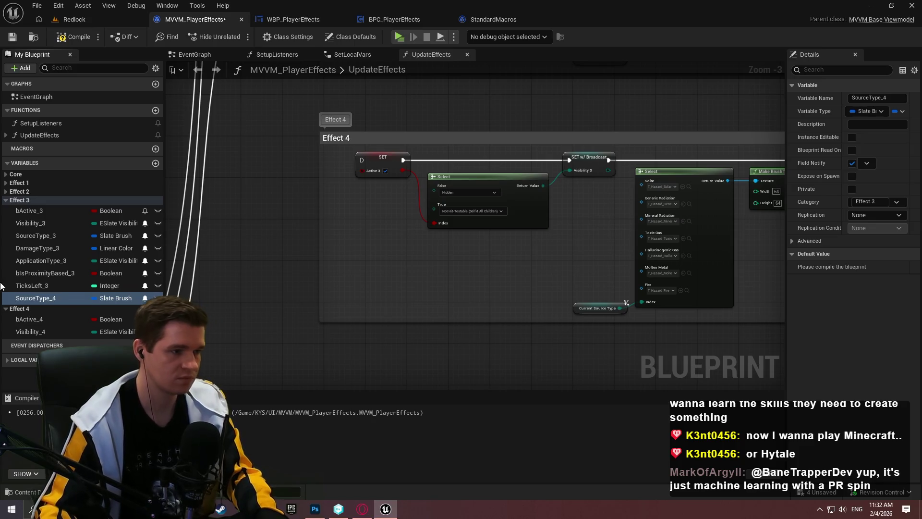
click(36, 298)
drag(27, 310, 28, 309)
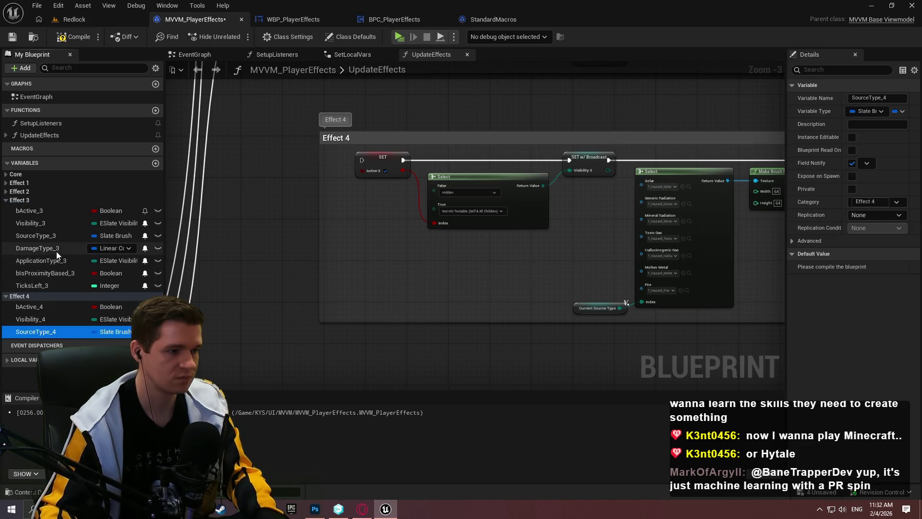
- Create DamageType_4 and ApplicationType_4 from the _3 variables and move them into Effect 4
click(50, 248)
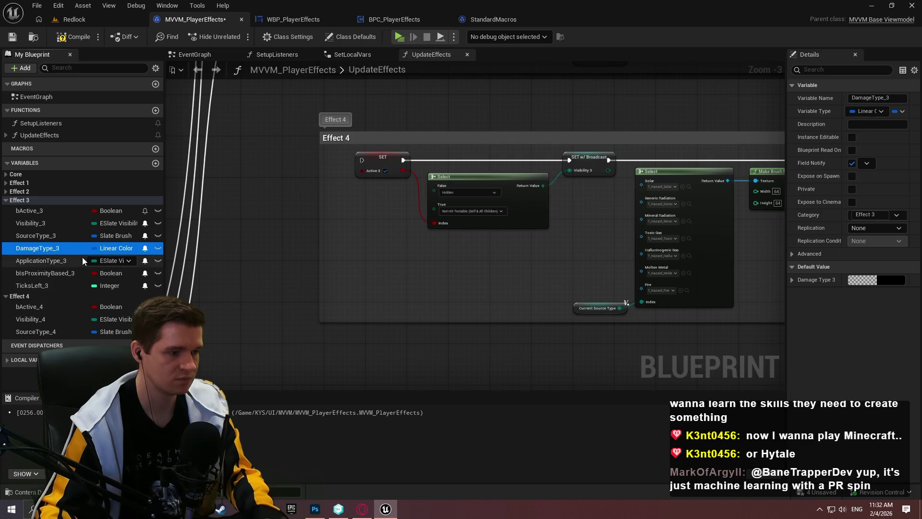
key(ctrl+w)
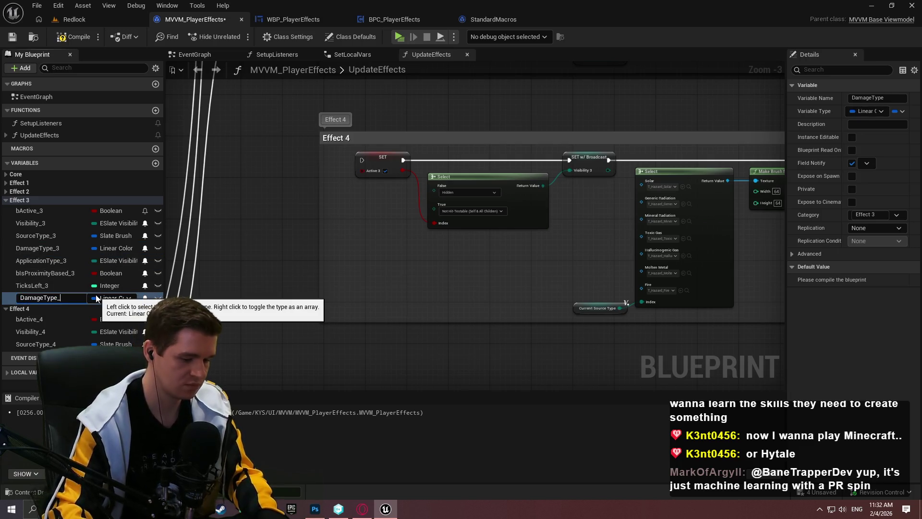
key(End)
text(_4)
key(Return)
drag(25, 305, 56, 311)
click(65, 260)
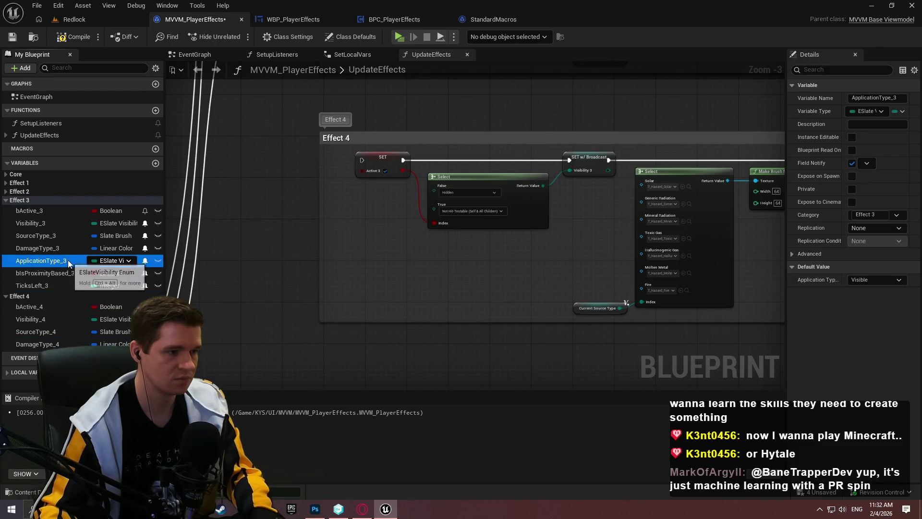
key(ctrl+w)
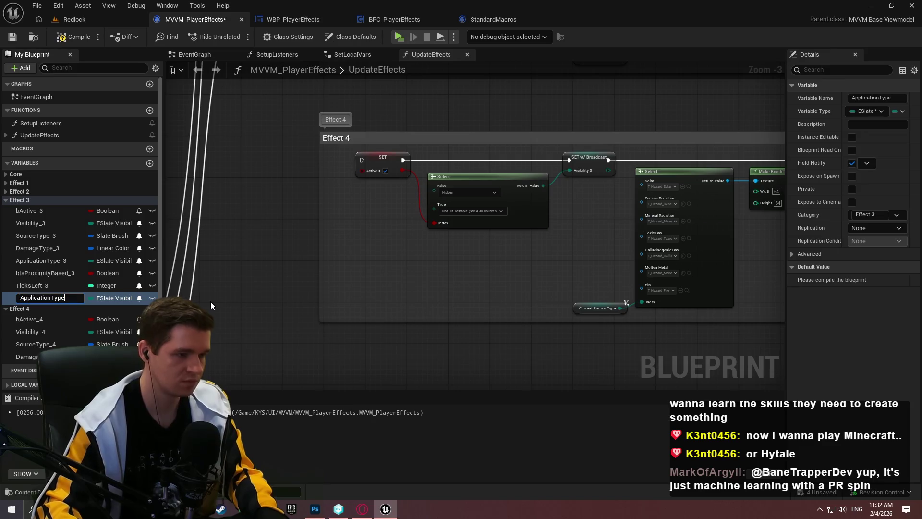
key(End)
text(_3)
key(BackSpace)
text(4)
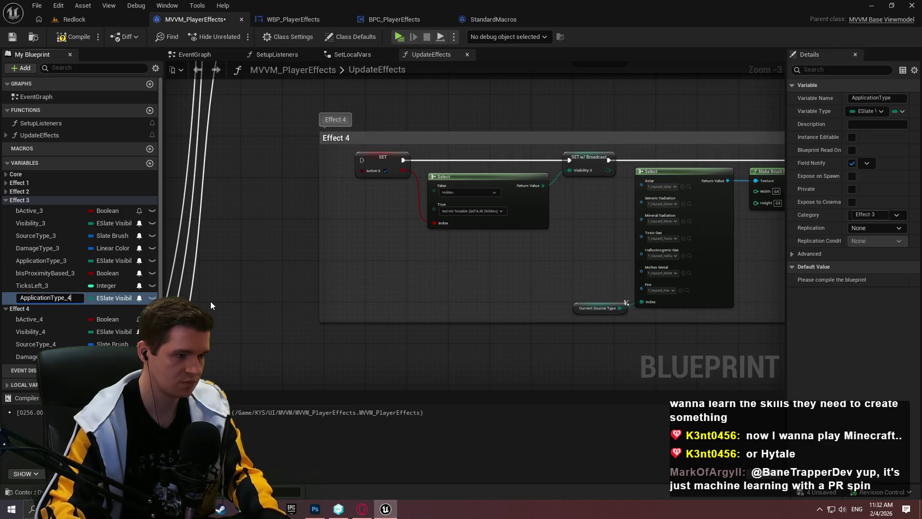
key(Return)
drag(59, 302, 30, 310)
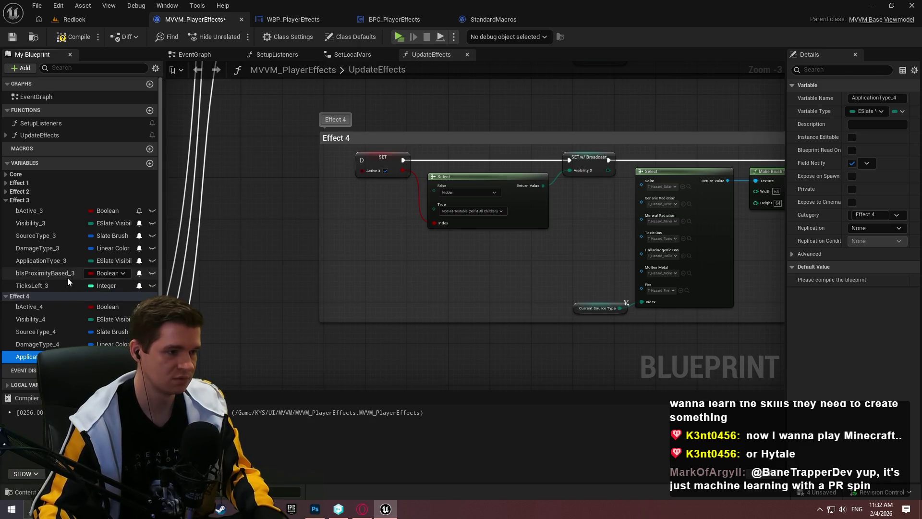
- Duplicate bIsProximityBased_3 as bIsProximityBased_4 inside the Effect 4 category
click(67, 277)
key(ctrl+w)
key(End)
text(_4)
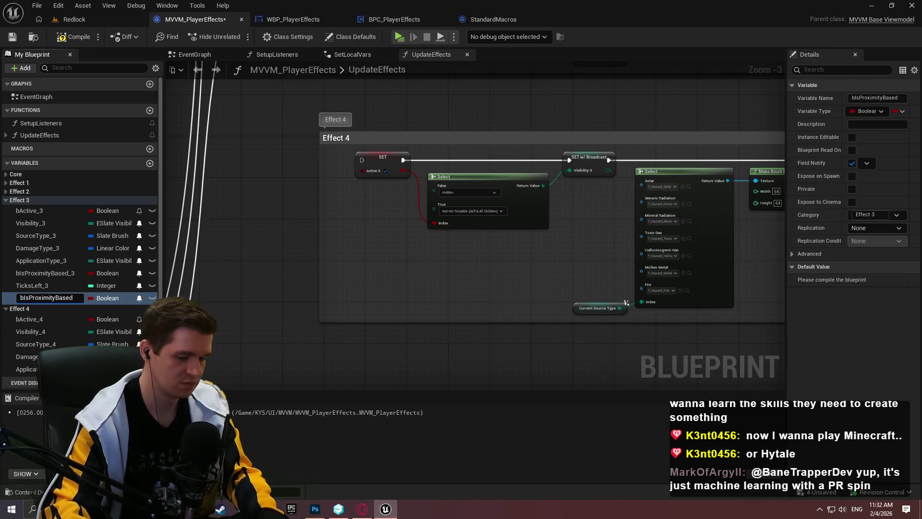
key(Return)
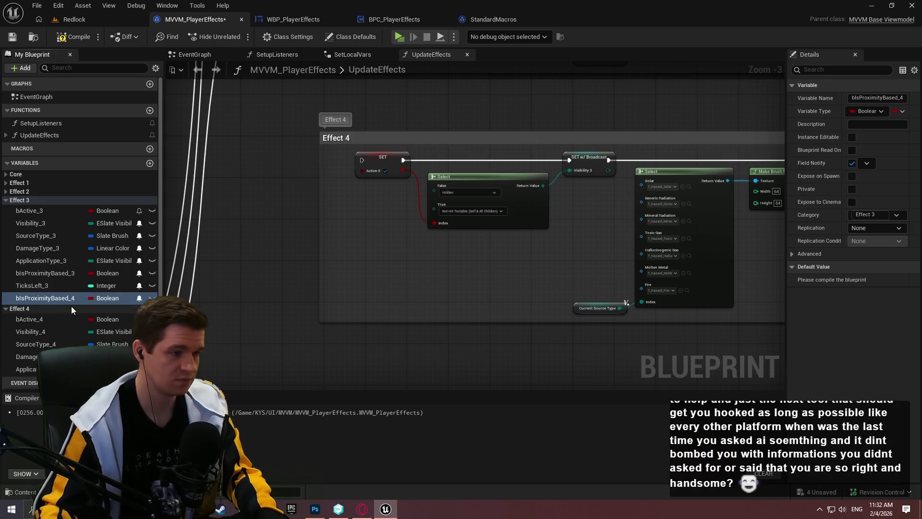
drag(46, 299, 25, 307)
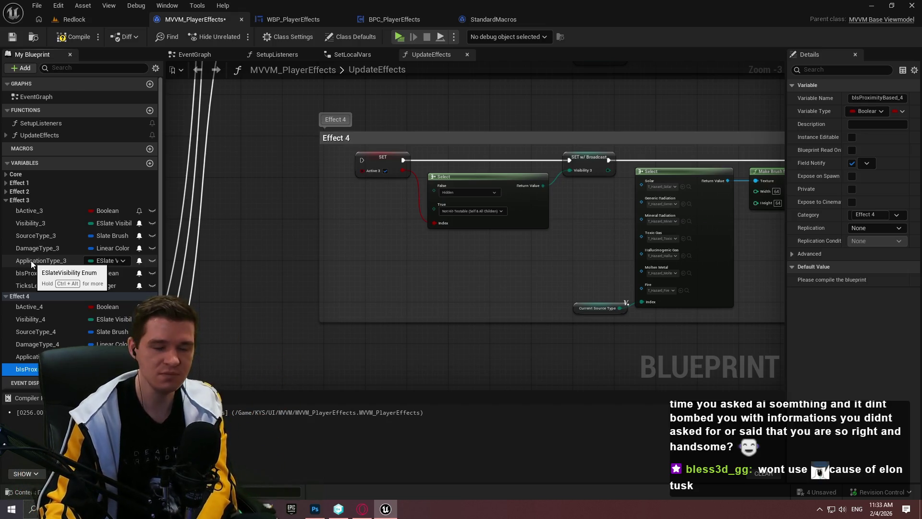
- Duplicate TicksLeft_3 as TicksLeft_4 and file it under Effect 4
click(53, 287)
key(ctrl+w)
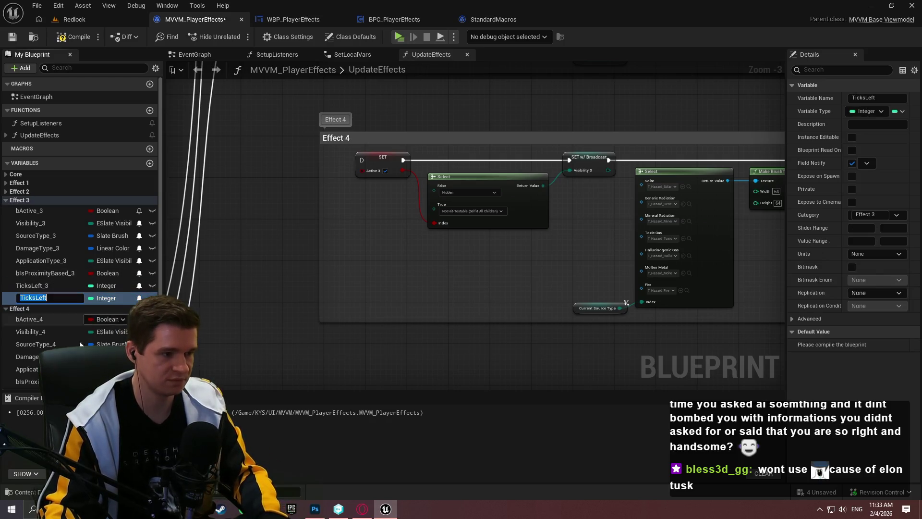
key(End)
text(_4)
key(Return)
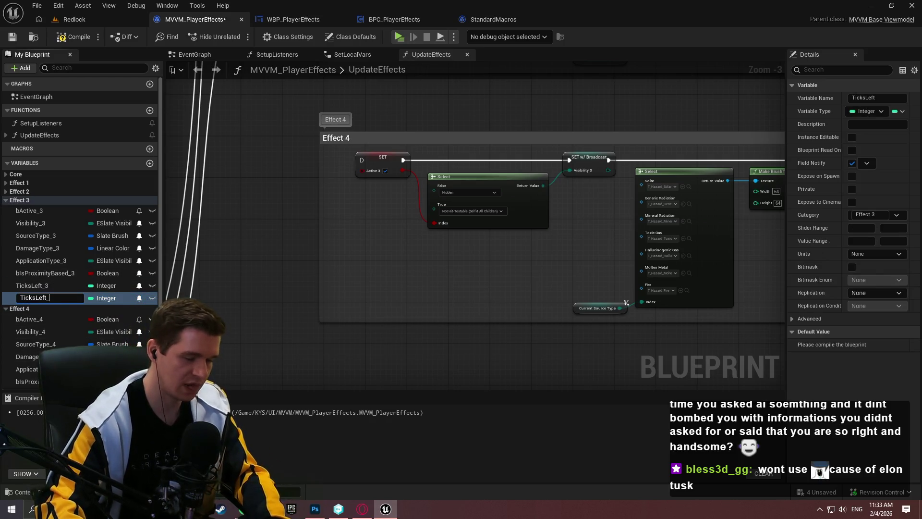
drag(38, 299, 19, 308)
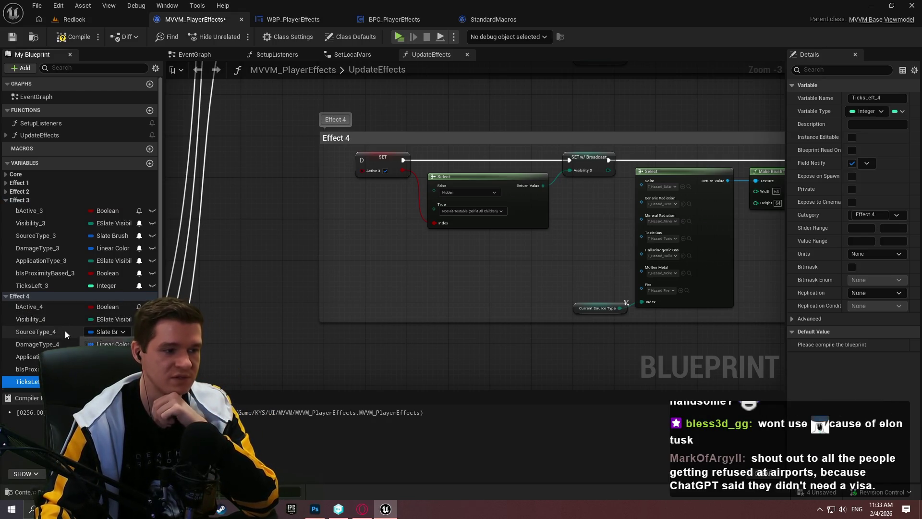
- Rebind the Effect 4 setters to bActive_4, Visibility_4 and SourceType_4
scroll(339, 192, up, 2)
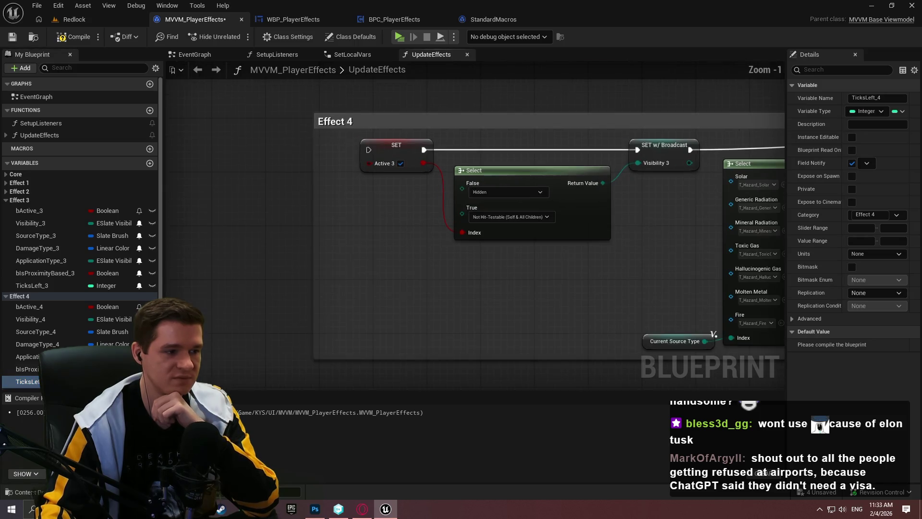
mouse_move(33, 307)
mouse_down()
mouse_move(397, 146)
mouse_move(397, 159)
mouse_up()
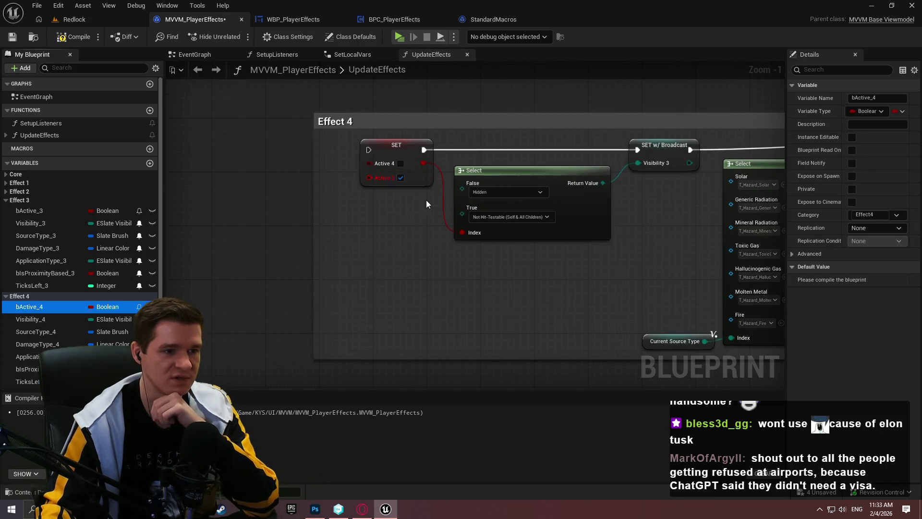
drag(490, 238, 208, 286)
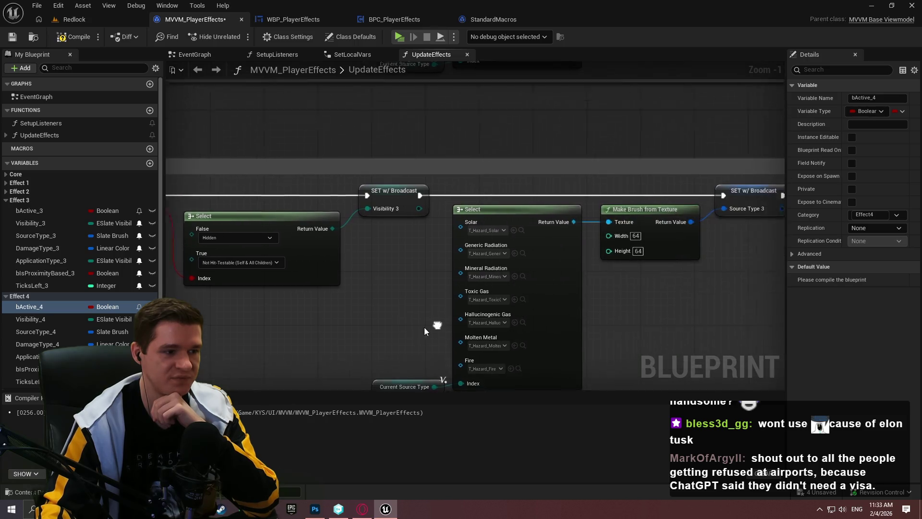
mouse_move(42, 323)
mouse_down()
mouse_move(344, 186)
mouse_move(376, 195)
mouse_up()
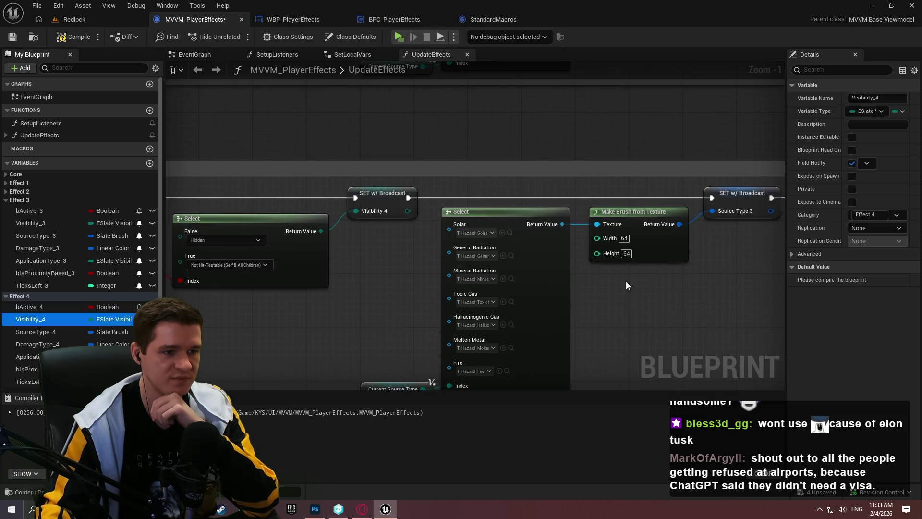
drag(672, 288, 327, 295)
mouse_move(30, 331)
mouse_down()
mouse_move(354, 201)
mouse_move(404, 212)
mouse_up()
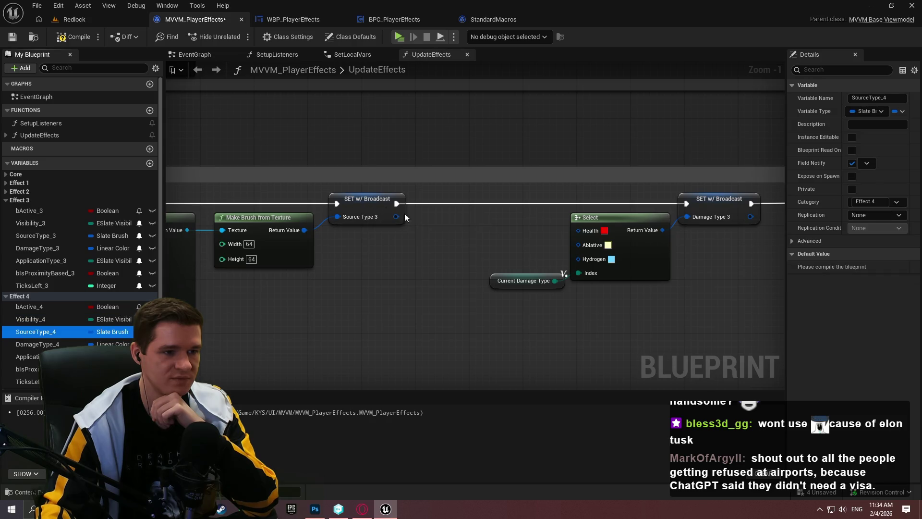
- Rebind setters to DamageType_4, ApplicationType_4 and TicksLeft_4, then collapse Effect 3 variables
drag(466, 298, 131, 302)
drag(35, 345, 404, 206)
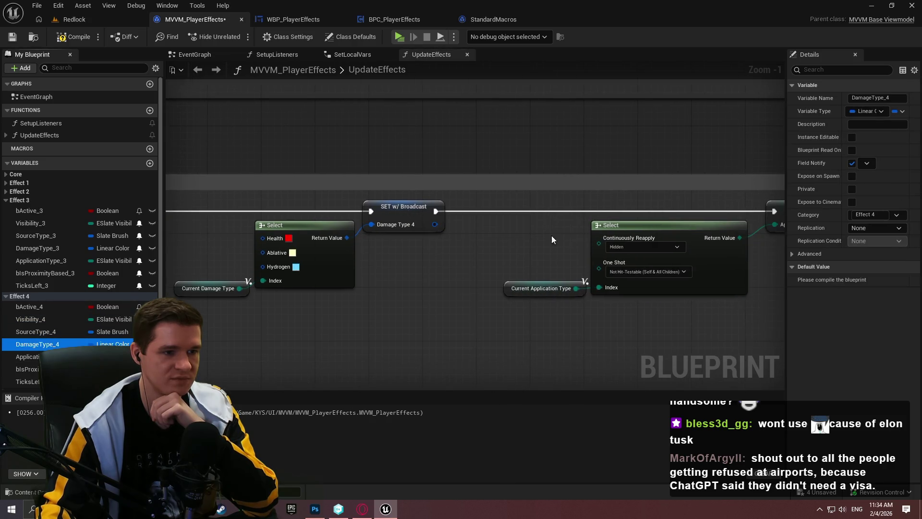
drag(551, 235, 260, 241)
drag(24, 357, 544, 218)
drag(548, 226, 240, 238)
mouse_move(36, 372)
mouse_down()
mouse_move(445, 225)
mouse_move(38, 382)
mouse_move(618, 211)
mouse_move(560, 222)
mouse_up()
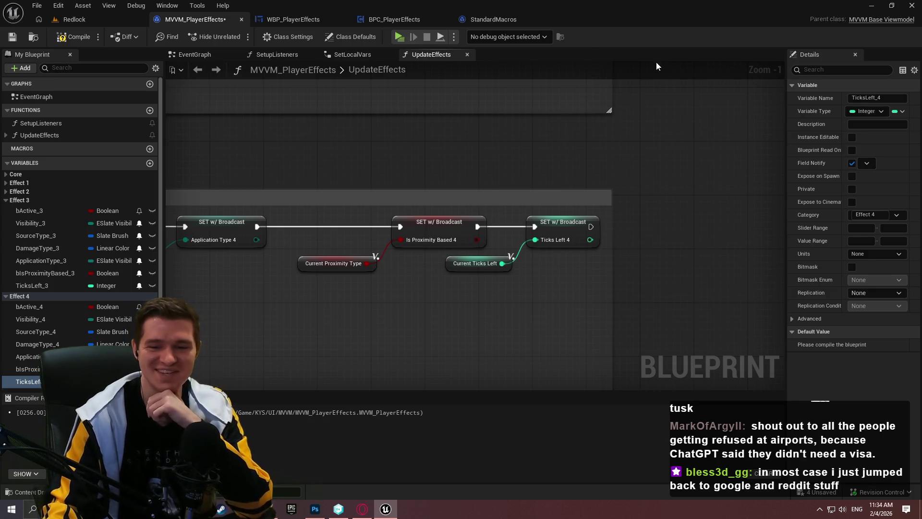
drag(414, 272, 762, 193)
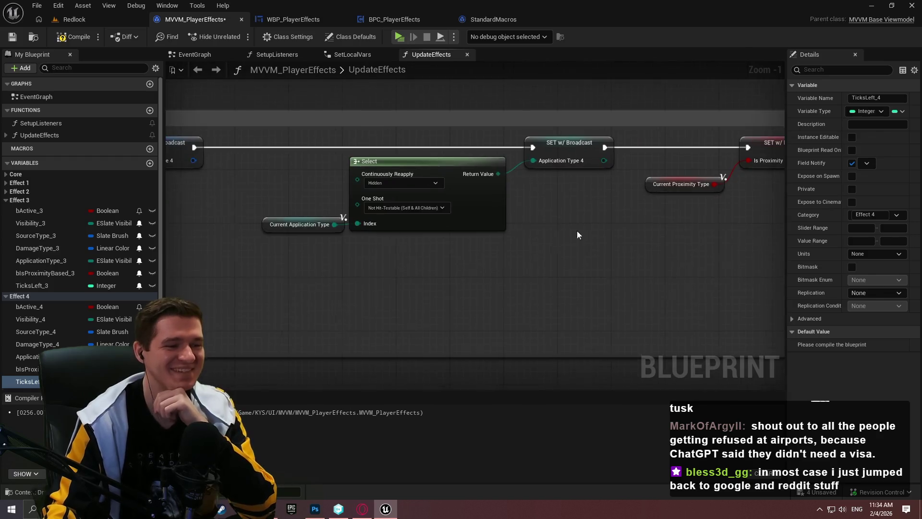
click(6, 200)
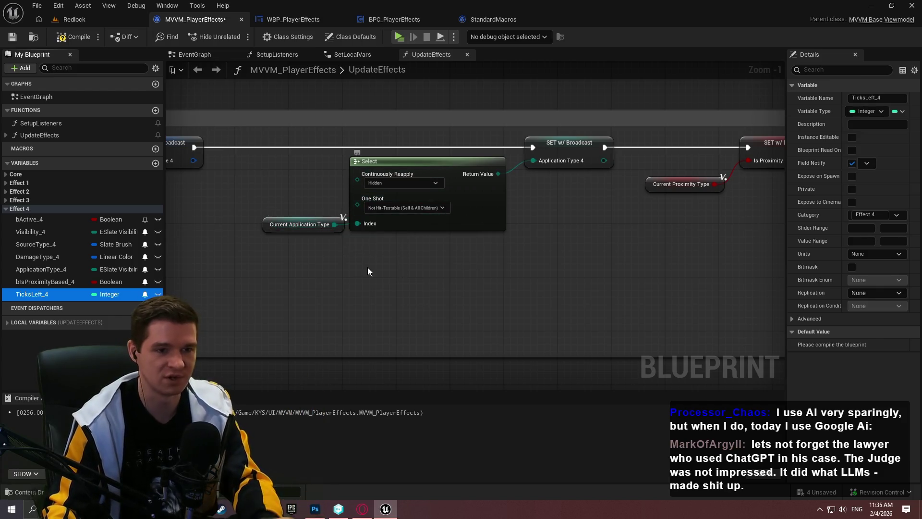
drag(422, 262, 730, 254)
scroll(425, 274, down, 3)
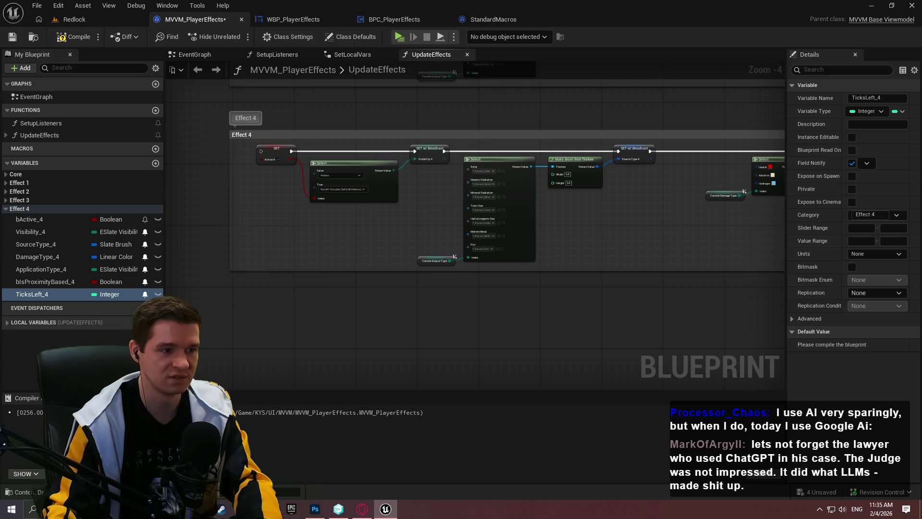
drag(426, 275, 395, 345)
drag(328, 365, 561, 133)
scroll(675, 264, down, 3)
scroll(474, 268, down, 1)
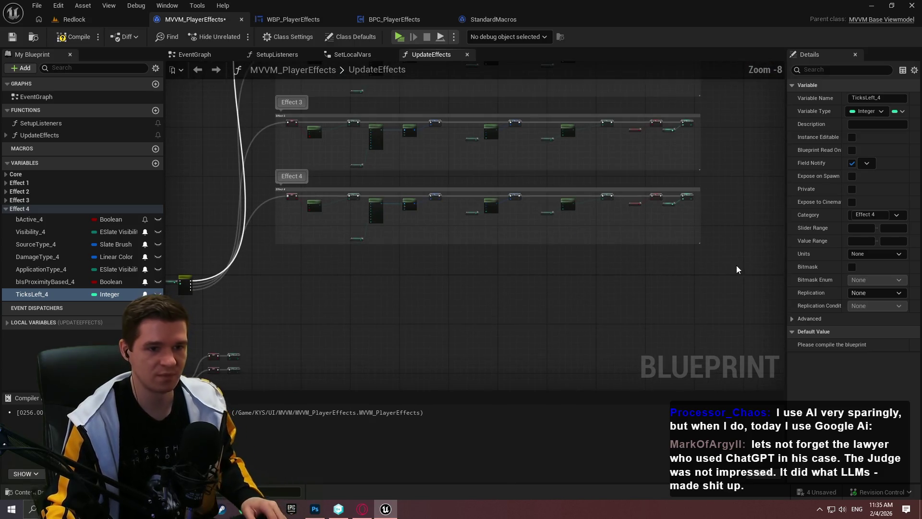
click(283, 190)
key(ctrl+c)
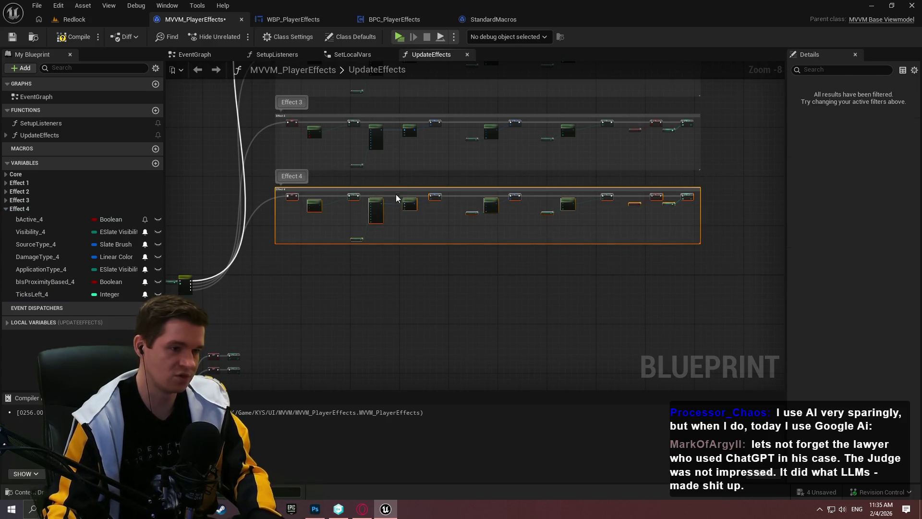
key(ctrl+v)
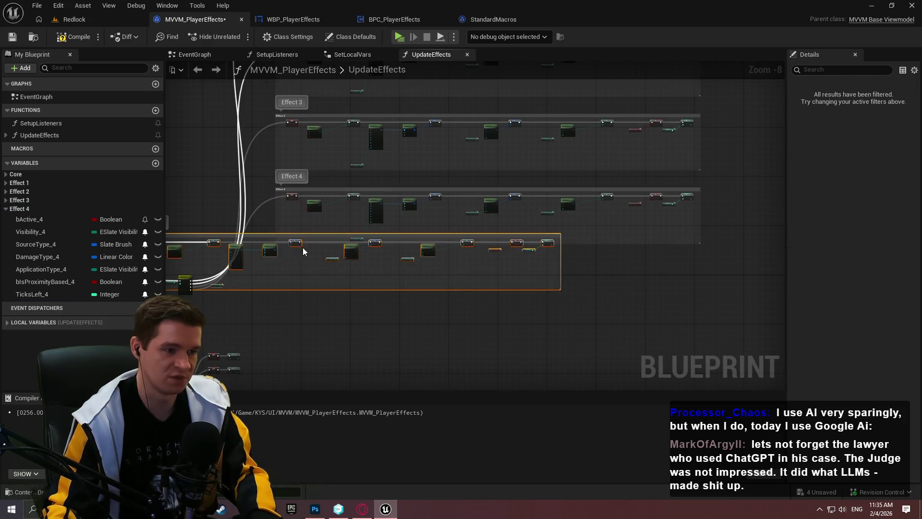
mouse_move(272, 236)
mouse_down()
mouse_move(483, 259)
mouse_move(389, 259)
mouse_move(375, 243)
mouse_up()
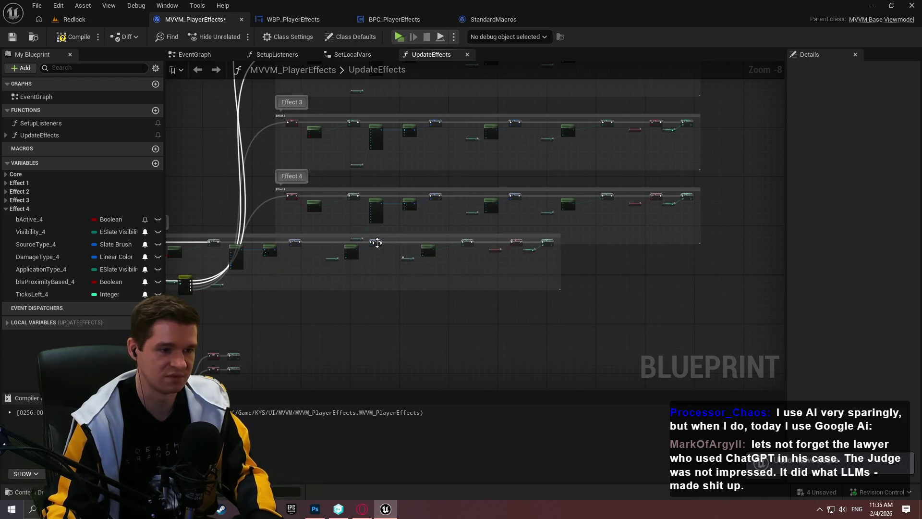
scroll(375, 242, down, 2)
mouse_move(504, 256)
mouse_down()
mouse_move(663, 274)
mouse_move(631, 230)
mouse_move(248, 259)
mouse_move(469, 277)
mouse_move(469, 254)
mouse_up()
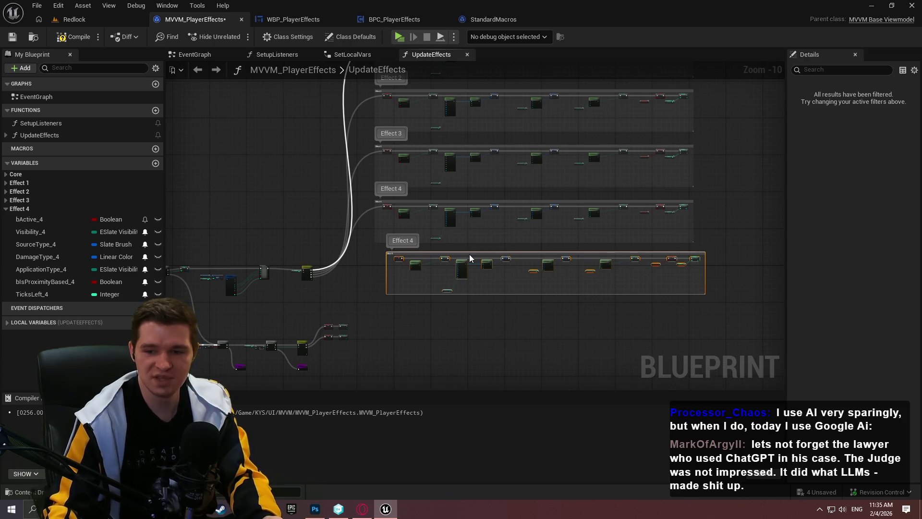
scroll(468, 254, up, 4)
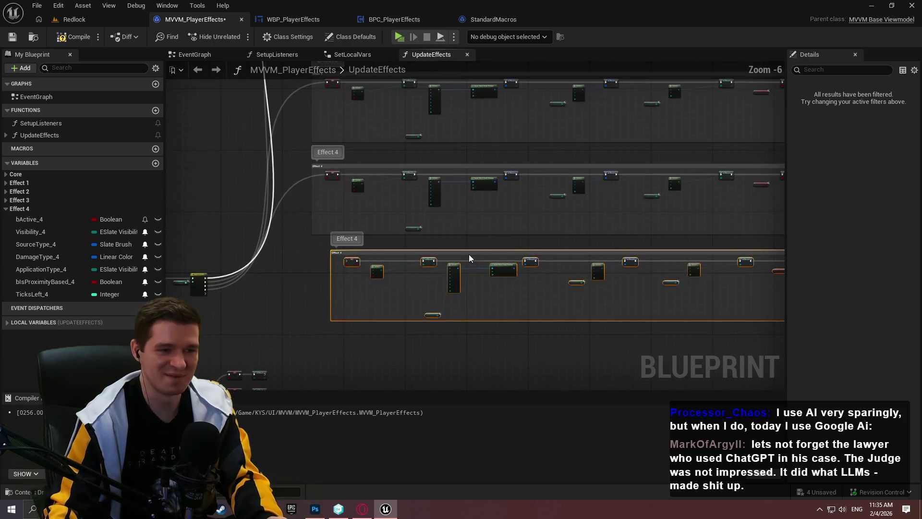
drag(453, 260, 453, 261)
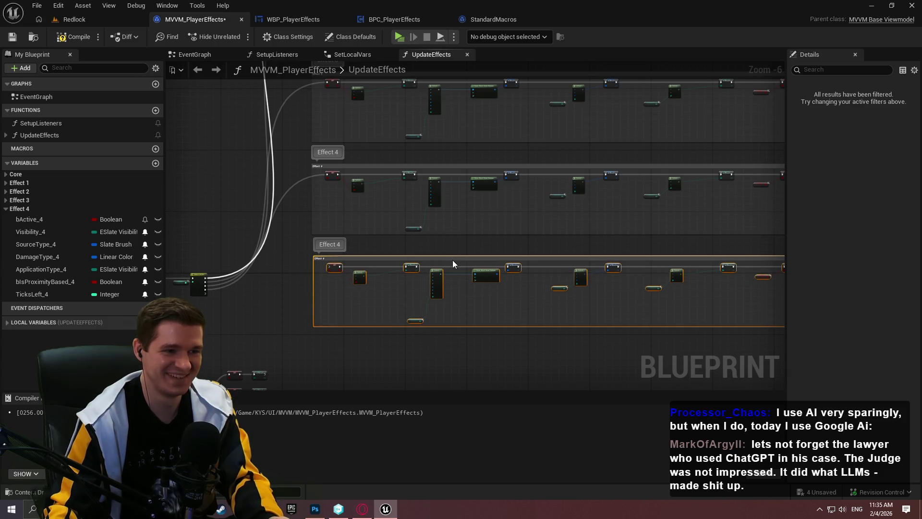
scroll(451, 261, up, 2)
scroll(612, 225, up, 1)
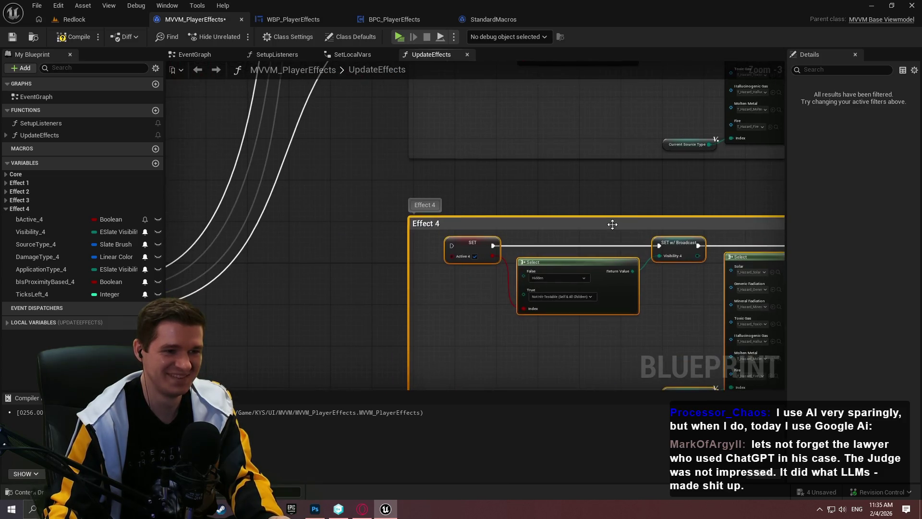
scroll(583, 212, down, 2)
double_click(482, 226)
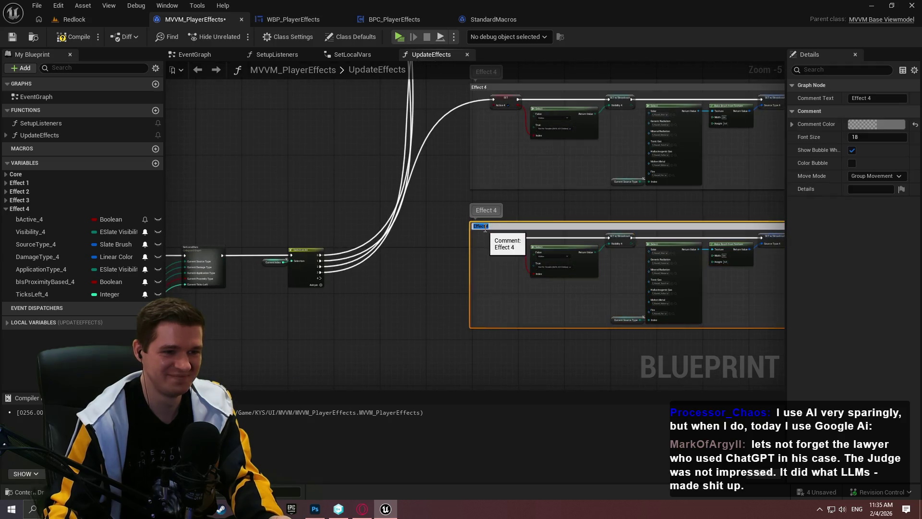
click(492, 227)
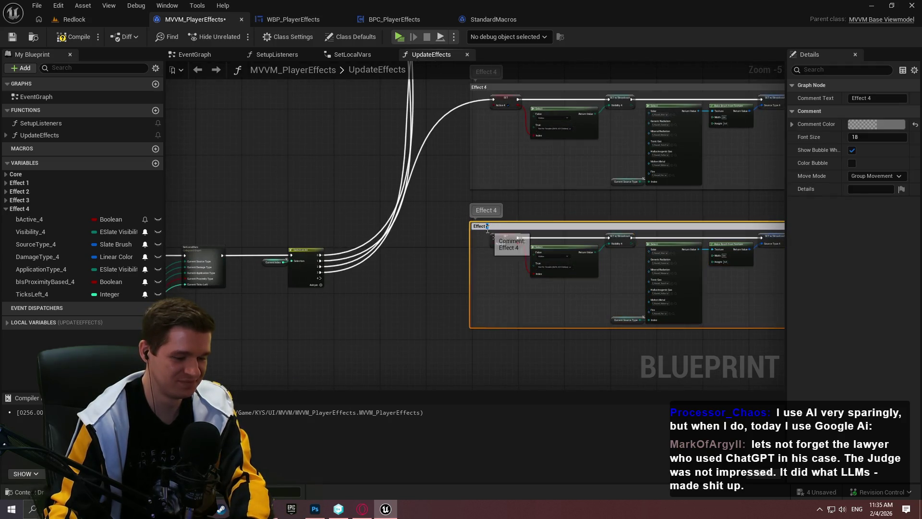
scroll(445, 266, up, 3)
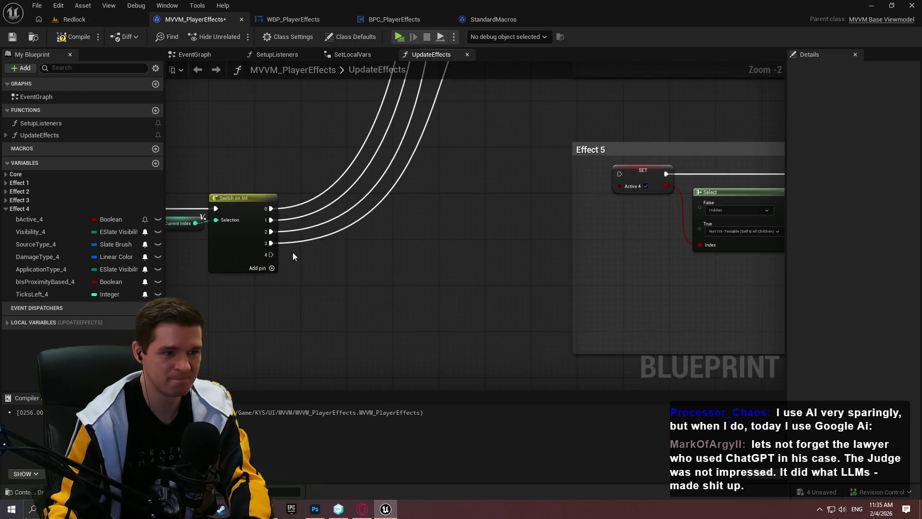
mouse_move(269, 255)
mouse_down()
mouse_move(361, 247)
mouse_move(620, 173)
mouse_up()
scroll(584, 239, down, 5)
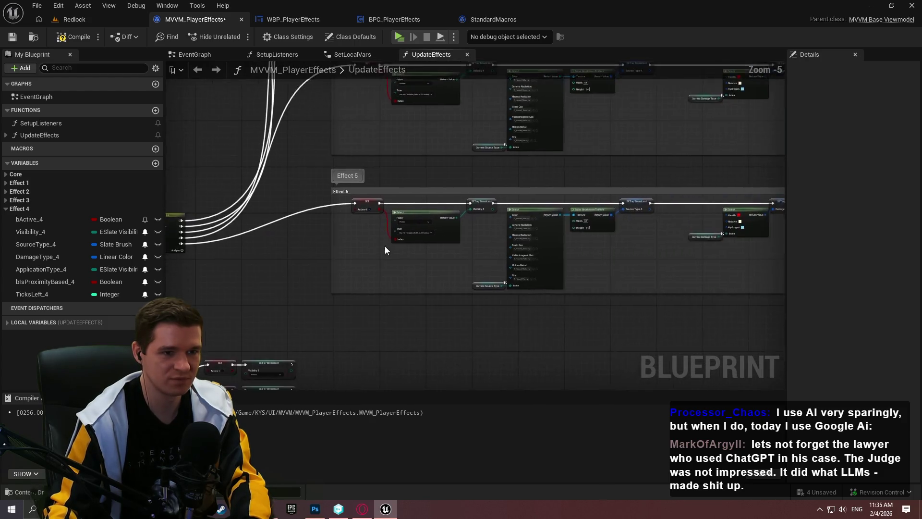
scroll(485, 136, down, 5)
scroll(437, 169, up, 2)
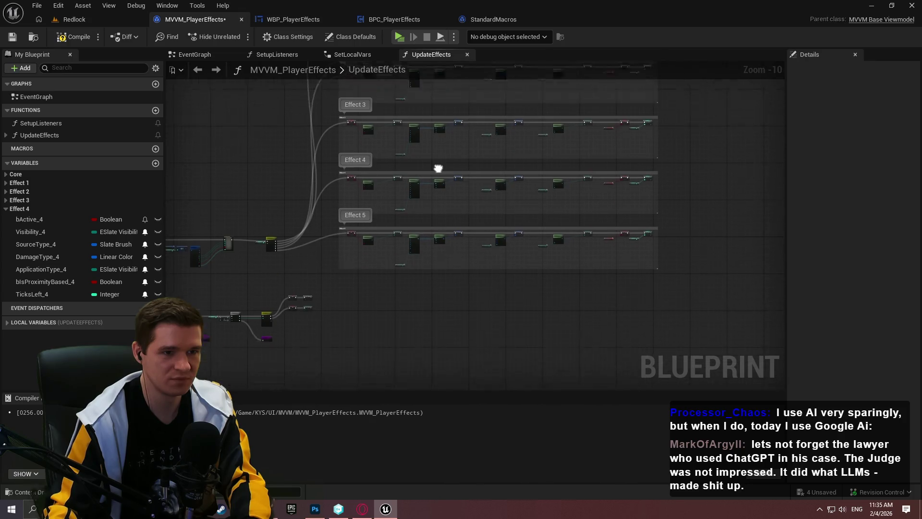
mouse_move(605, 155)
mouse_down()
mouse_move(712, 268)
mouse_move(727, 343)
mouse_move(714, 371)
mouse_up()
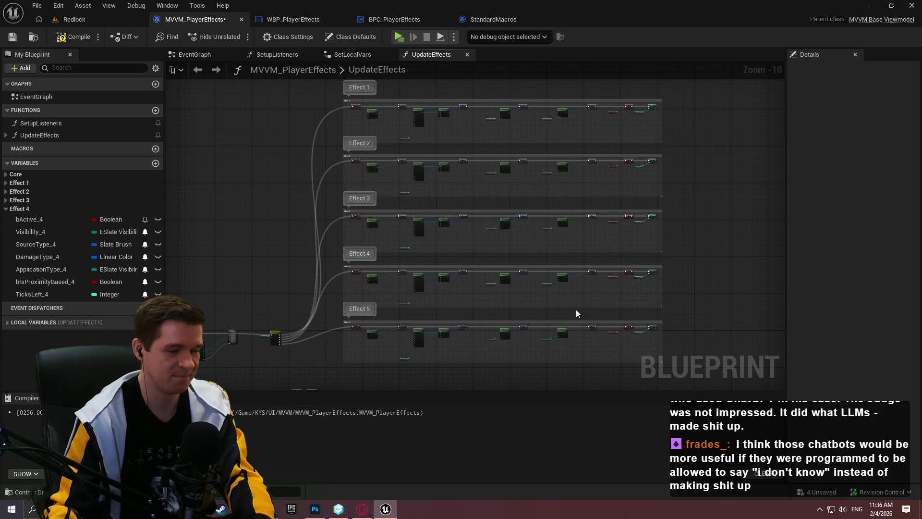
drag(718, 315, 715, 303)
scroll(333, 299, up, 7)
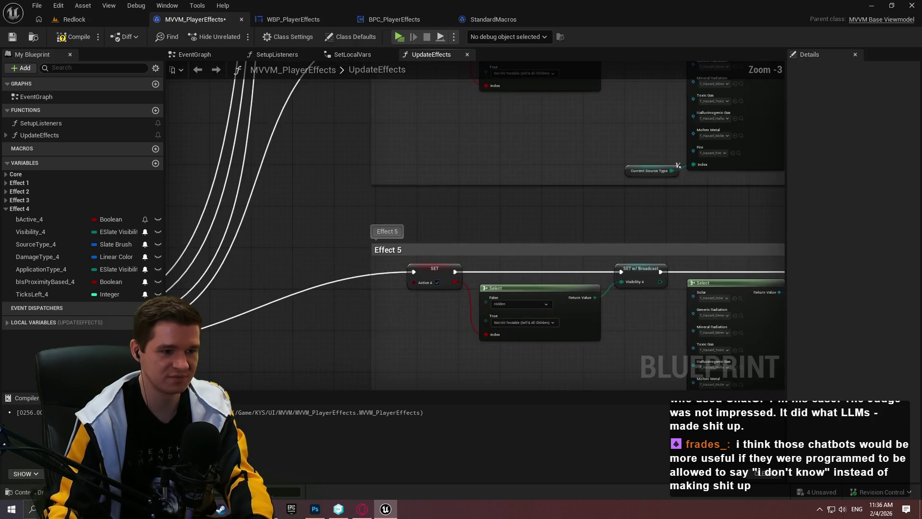
drag(307, 283, 288, 288)
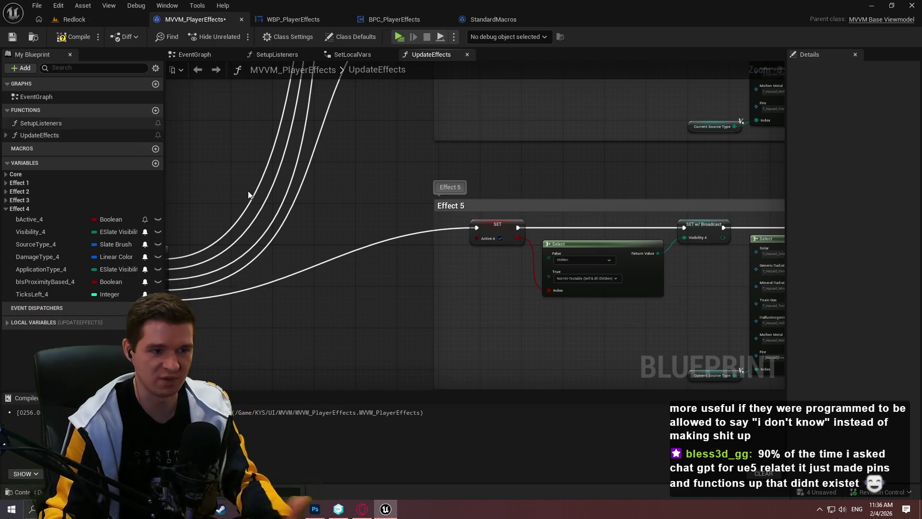
scroll(294, 254, down, 2)
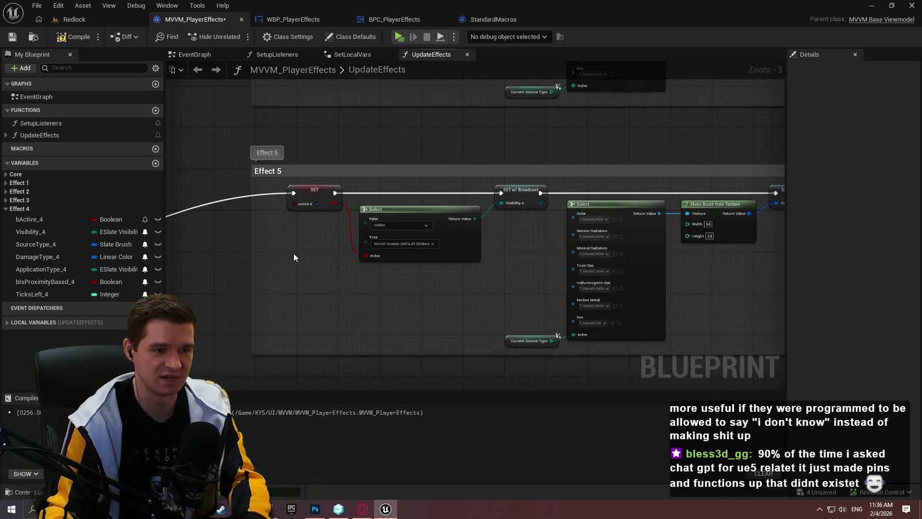
scroll(279, 219, up, 4)
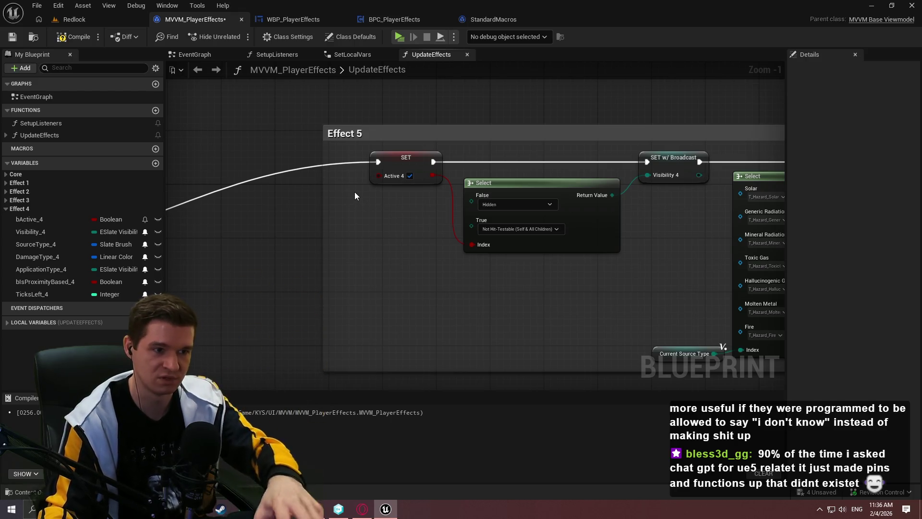
- Duplicate bActive_4 as bActive_5 and put it in a new Effect5 category
click(46, 220)
key(ctrl+w)
key(End)
text(_)
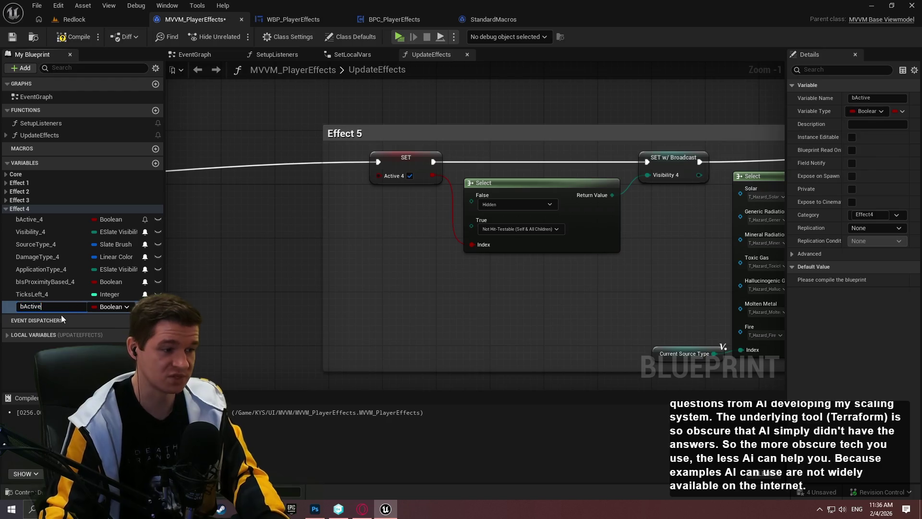
text(5)
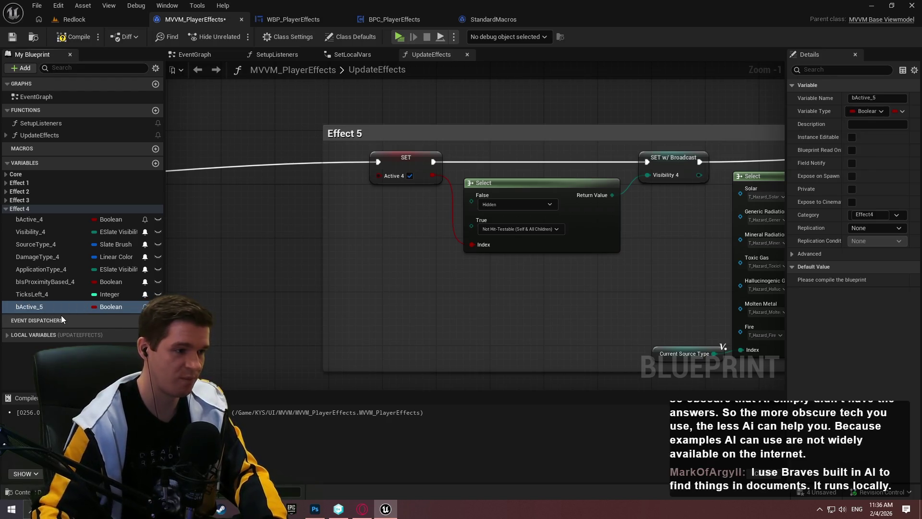
key(Return)
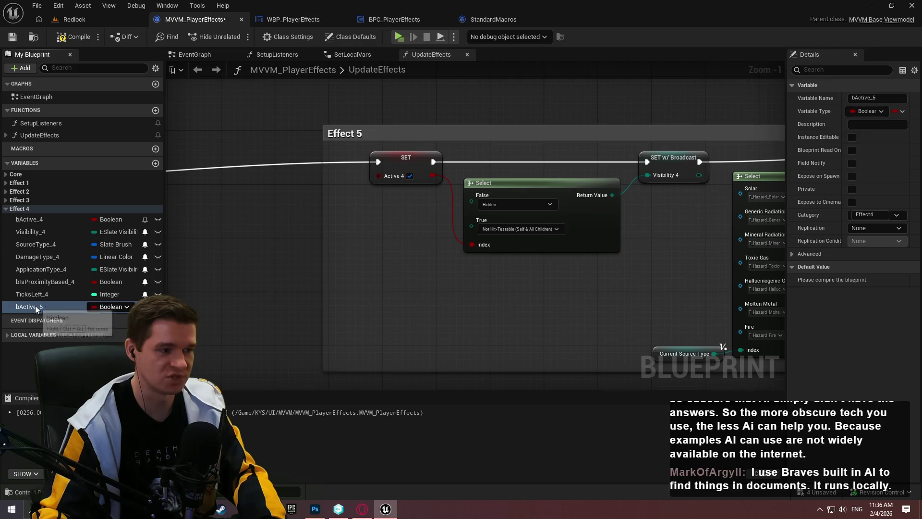
click(882, 216)
key(BackSpace)
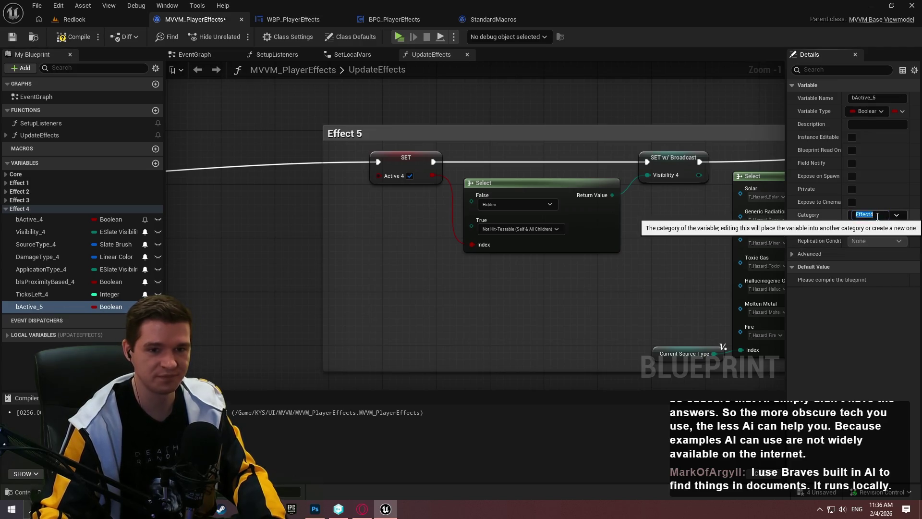
text(5)
key(Return)
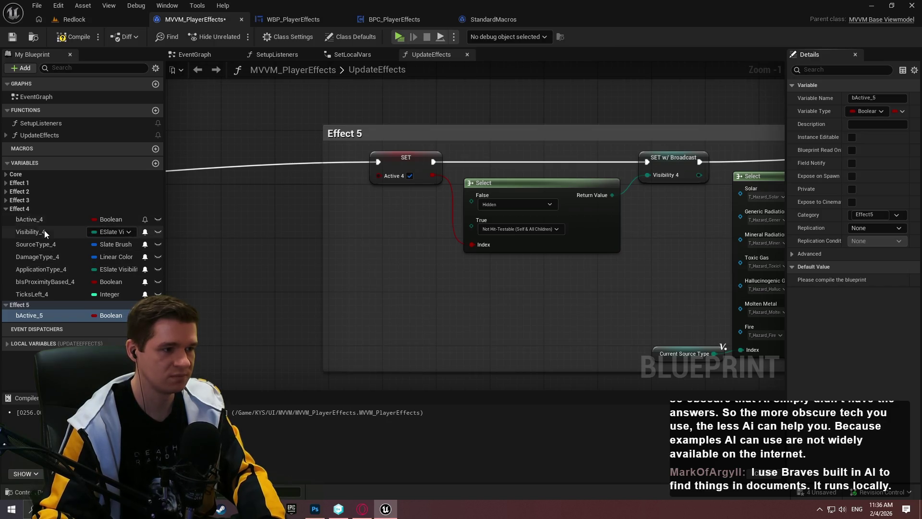
- Create Visibility_5 and SourceType_5 from their Effect 4 versions, moving Visibility_5 into Effect 5
click(30, 232)
key(ctrl+d)
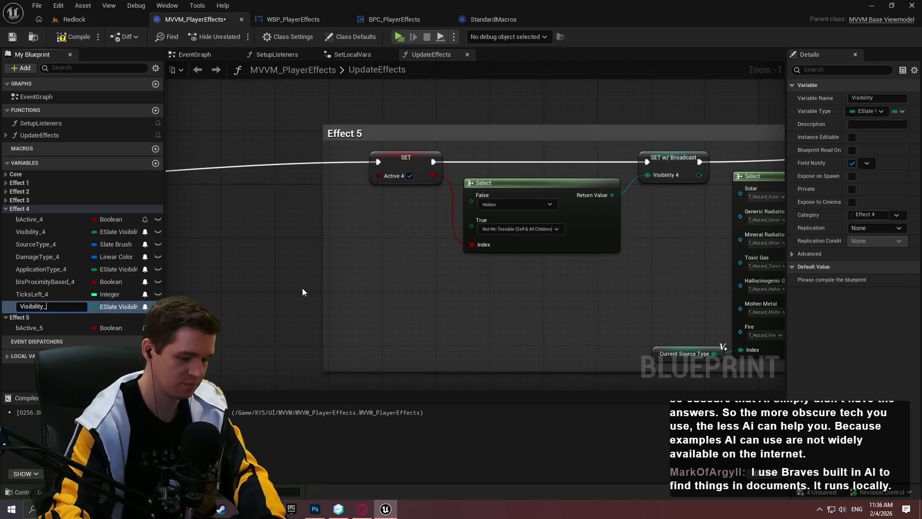
key(End)
text(_5)
key(Return)
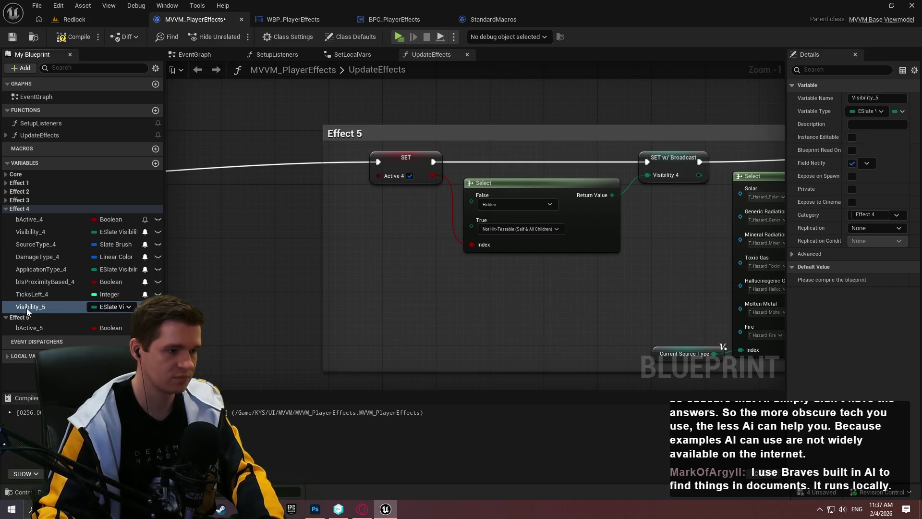
drag(27, 307, 24, 318)
click(56, 247)
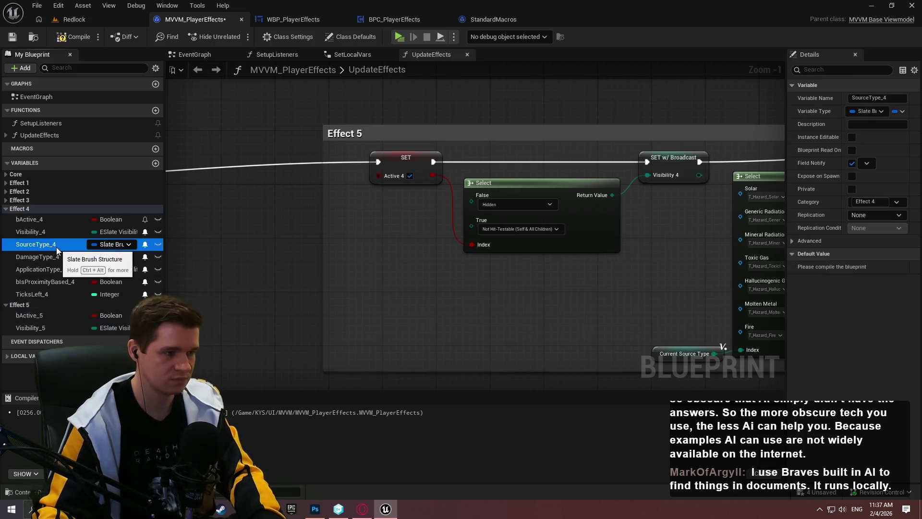
key(ctrl+d)
key(End)
text(_5)
key(Return)
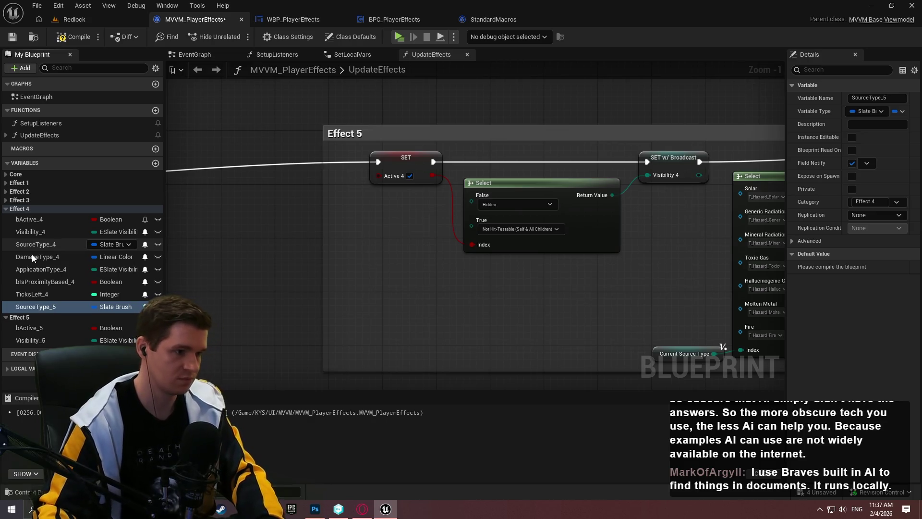
- Create DamageType_5 and ApplicationType_5 copies and move both into the Effect 5 category
click(33, 255)
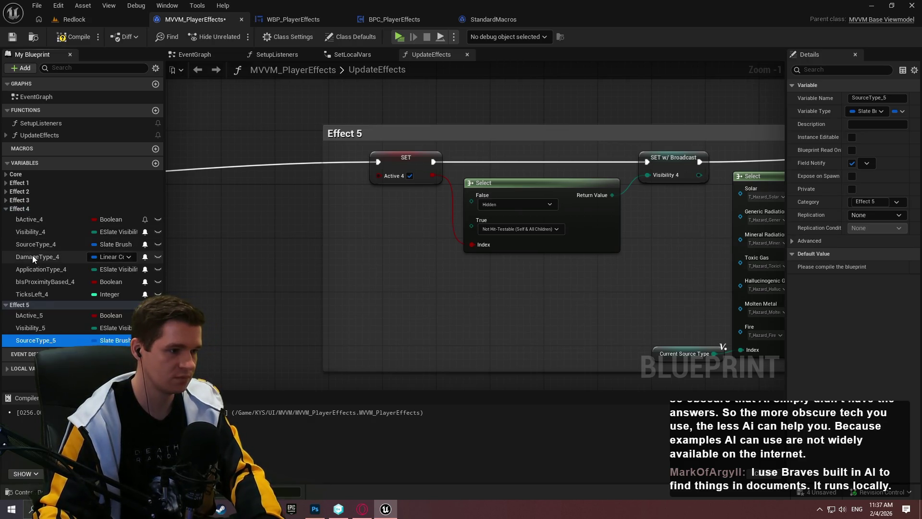
key(ctrl+d)
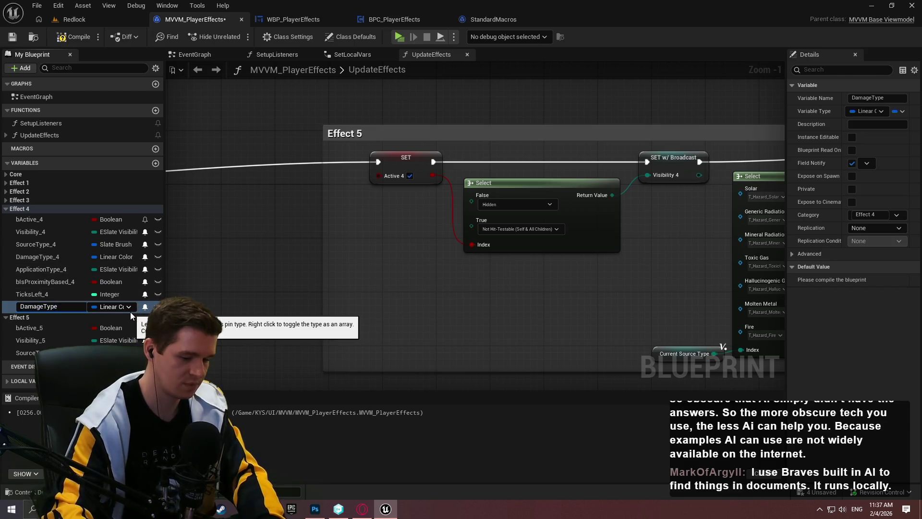
key(End)
text(_5)
key(Return)
drag(38, 307, 27, 315)
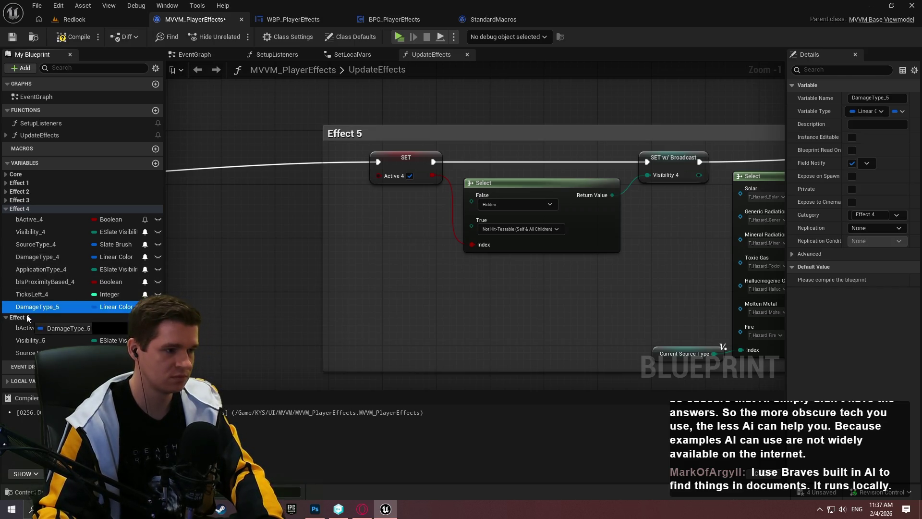
click(50, 268)
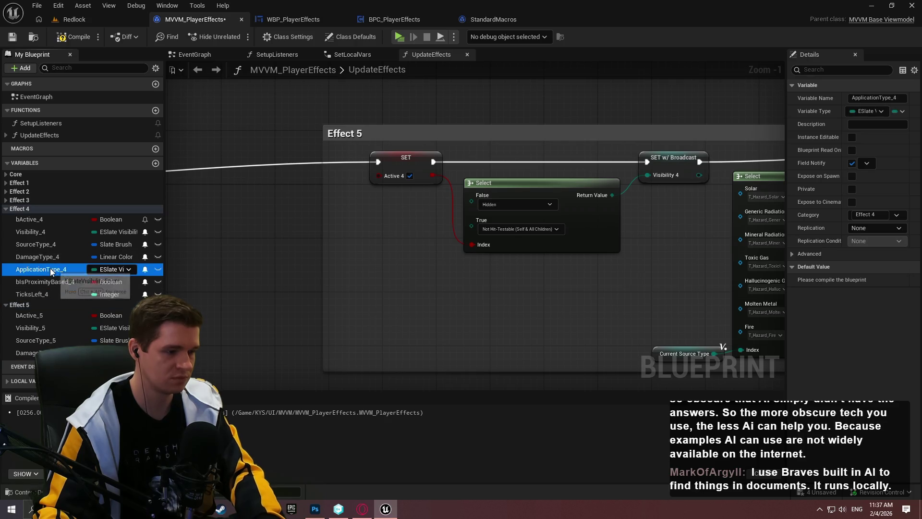
key(ctrl+d)
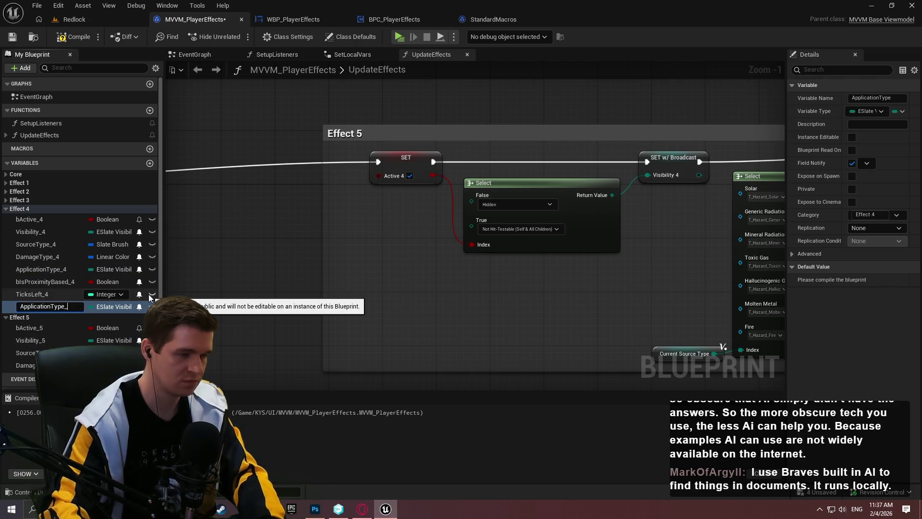
key(End)
text(_5)
key(Return)
drag(62, 308, 27, 315)
- Create bIsProximityBased_5 and TicksLeft_5 in Effect 5, then collapse the Effect 4 group
click(58, 283)
key(ctrl+d)
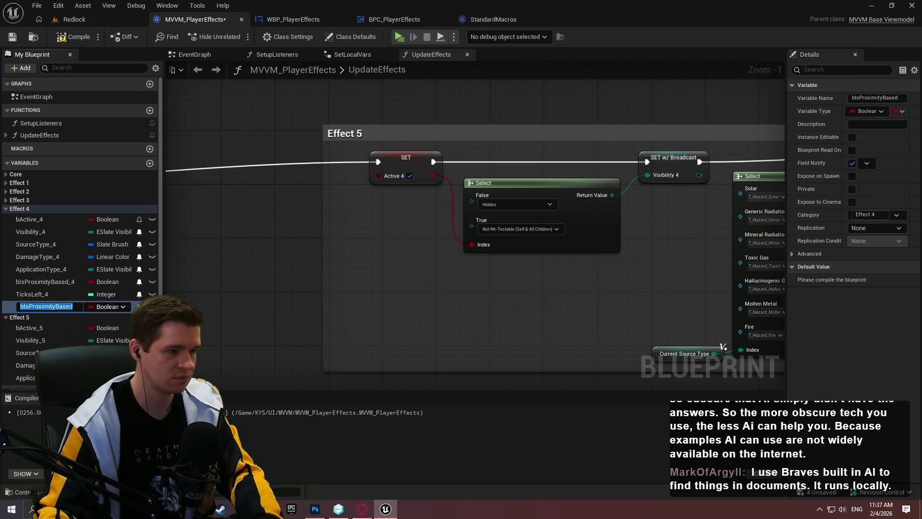
key(End)
text(_5)
key(Return)
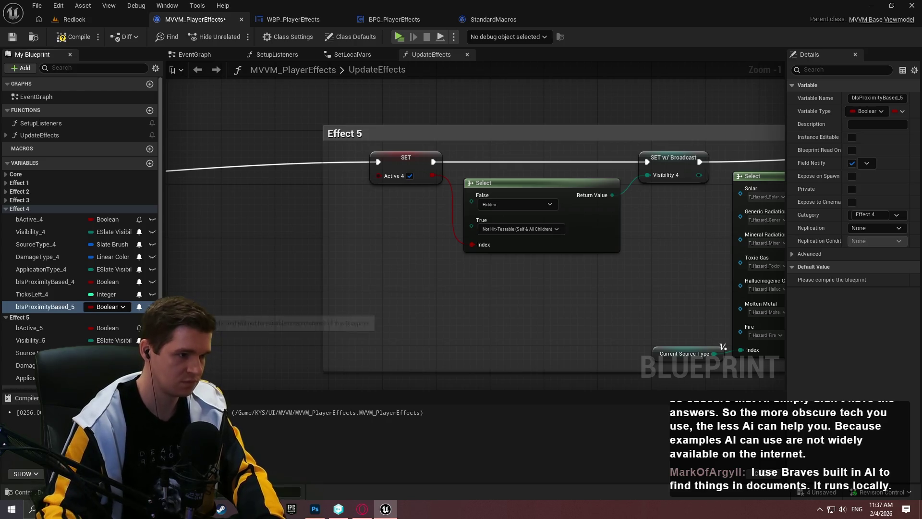
drag(48, 307, 21, 325)
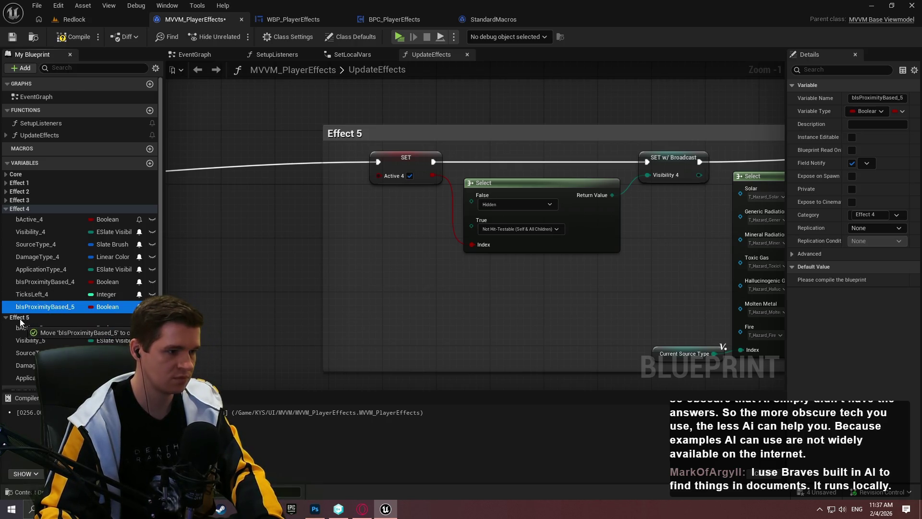
click(45, 296)
key(ctrl+d)
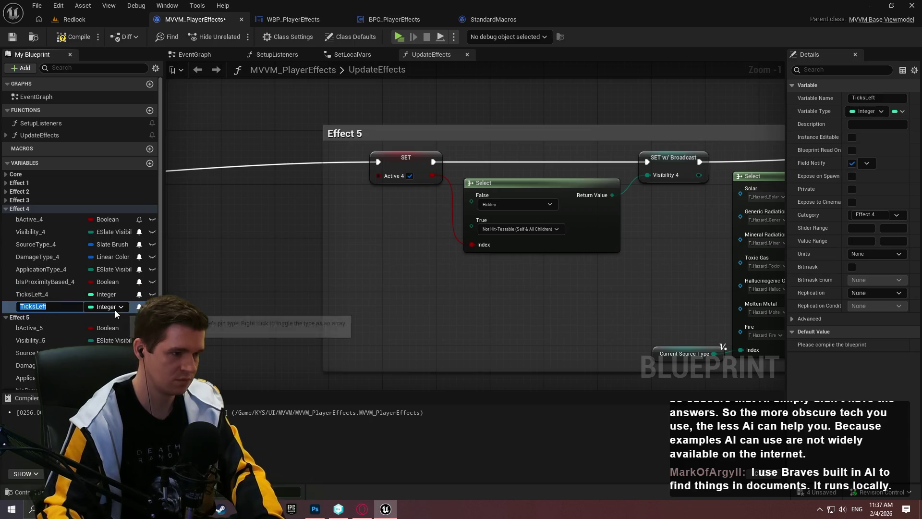
key(Return)
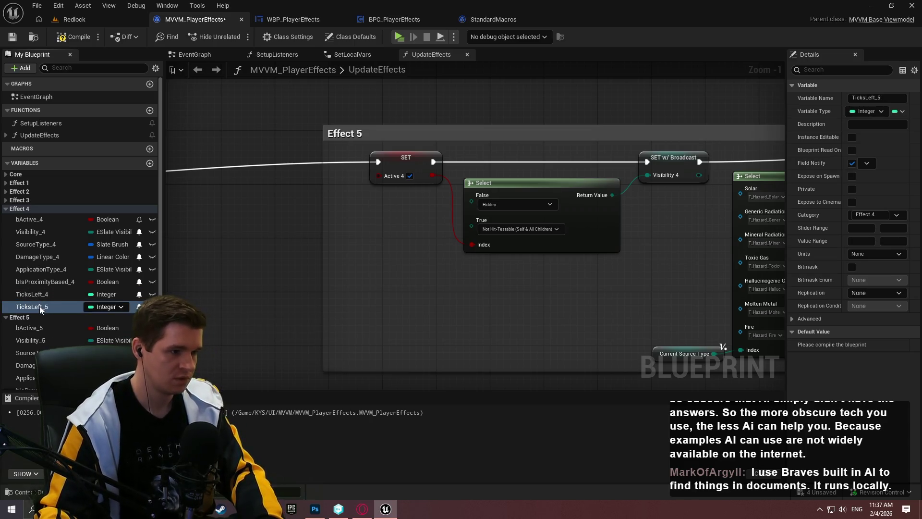
drag(39, 307, 26, 316)
click(6, 209)
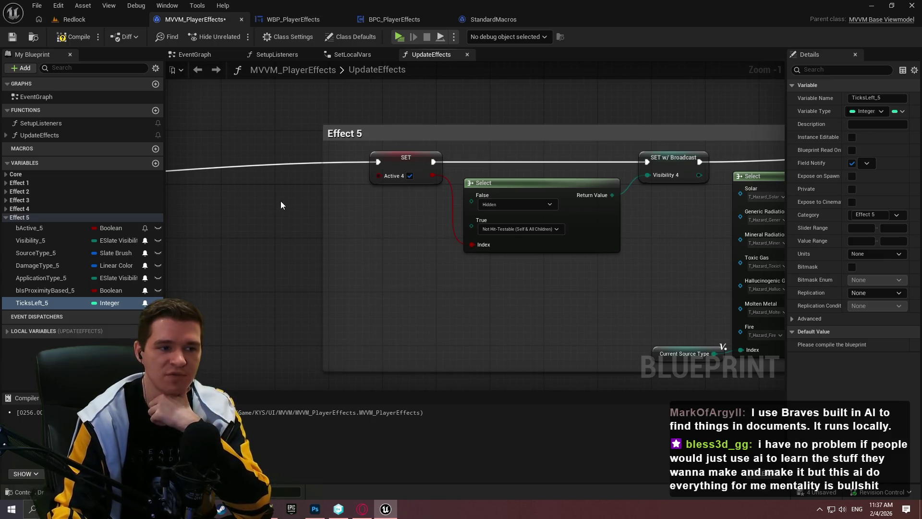
- Retarget the Effect 5 setters to bActive_5, Visibility_5, SourceType_5, DamageType_5, ApplicationType_5, bIsProximityBased_5, TicksLeft_5
mouse_move(23, 229)
mouse_down()
mouse_move(396, 166)
mouse_move(403, 175)
mouse_up()
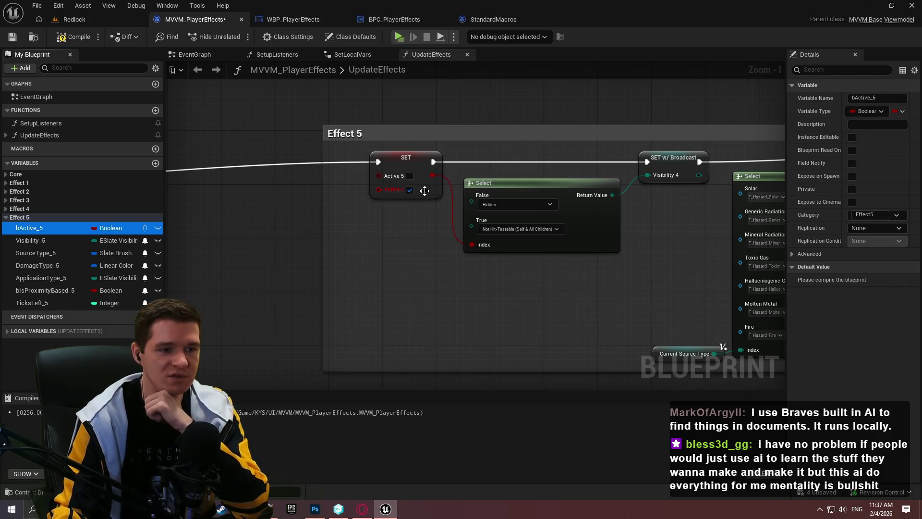
click(411, 190)
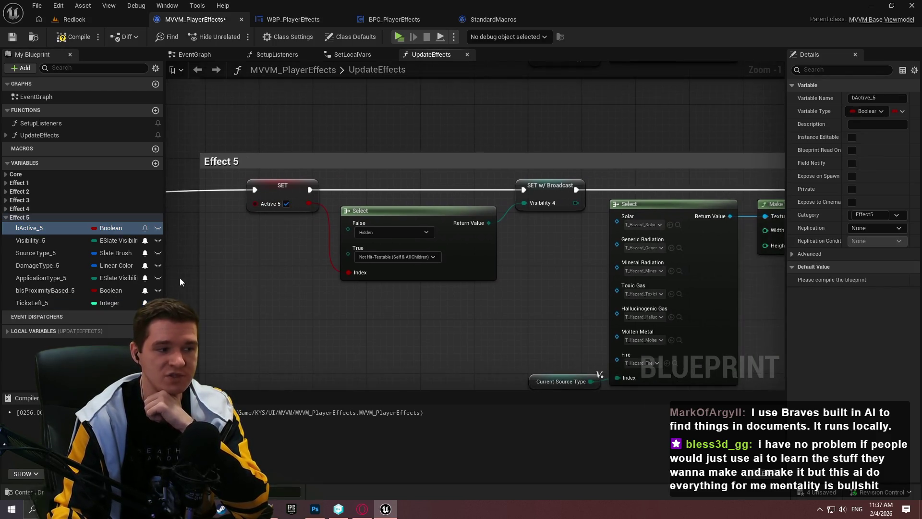
drag(39, 240, 544, 186)
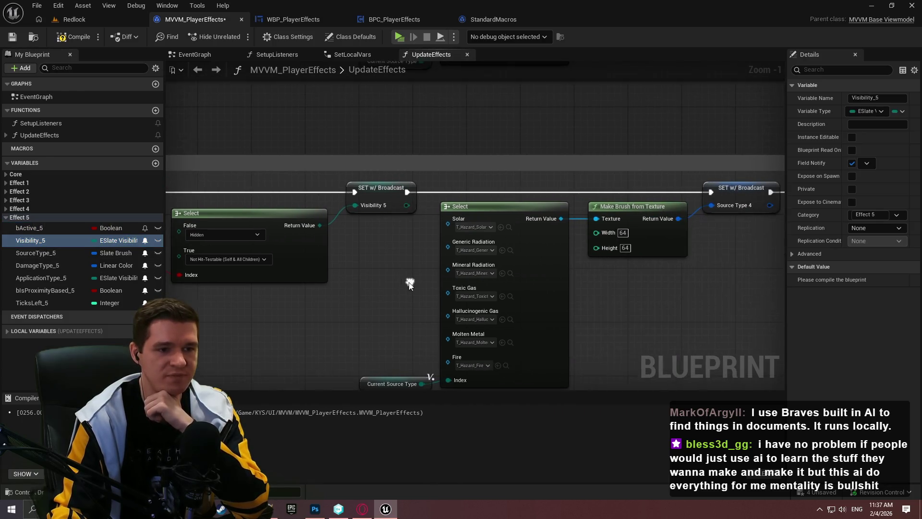
mouse_move(36, 252)
mouse_down()
mouse_move(144, 250)
mouse_move(723, 186)
mouse_up()
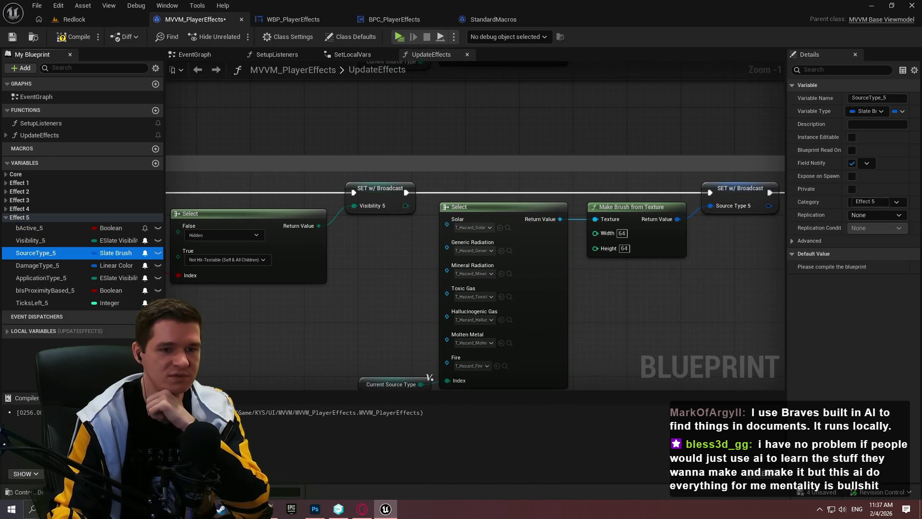
drag(43, 269, 681, 179)
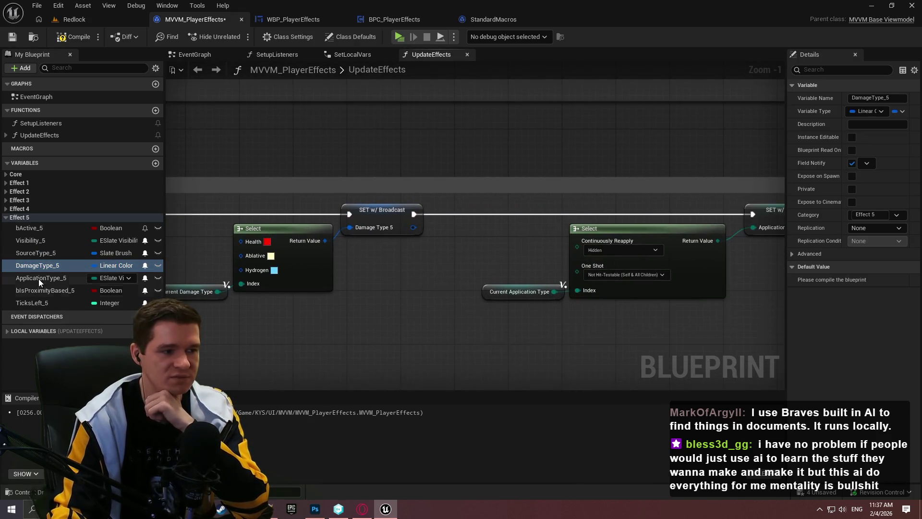
mouse_move(39, 277)
mouse_down()
mouse_move(770, 220)
mouse_move(773, 207)
mouse_up()
drag(743, 286, 410, 306)
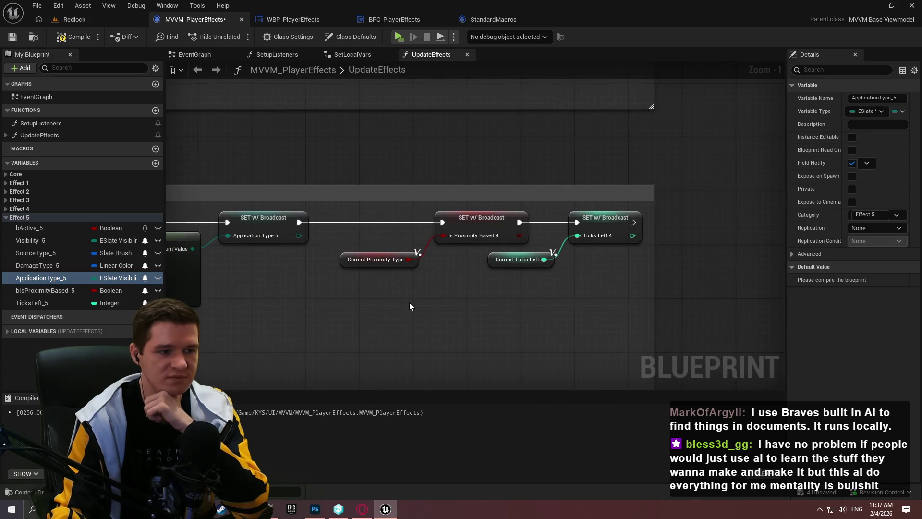
drag(66, 292, 526, 213)
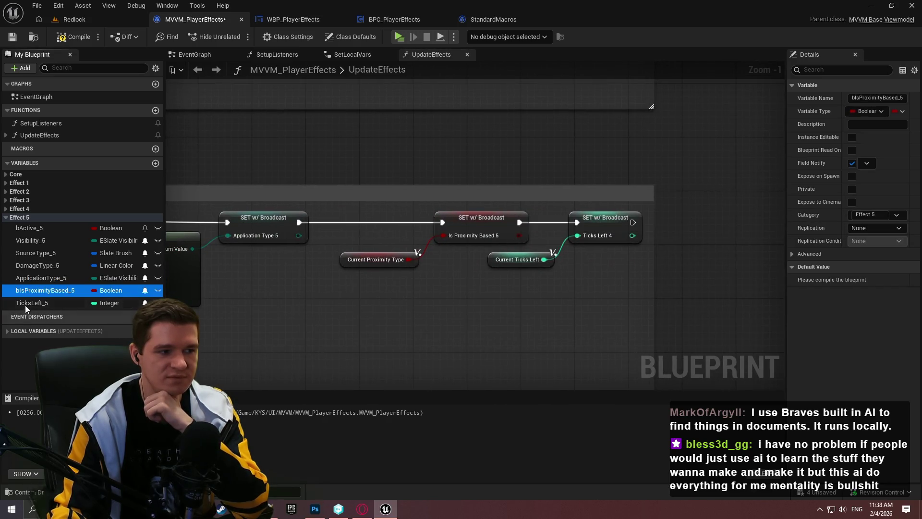
mouse_move(25, 305)
mouse_down()
mouse_move(537, 235)
mouse_move(591, 258)
mouse_move(597, 236)
mouse_up()
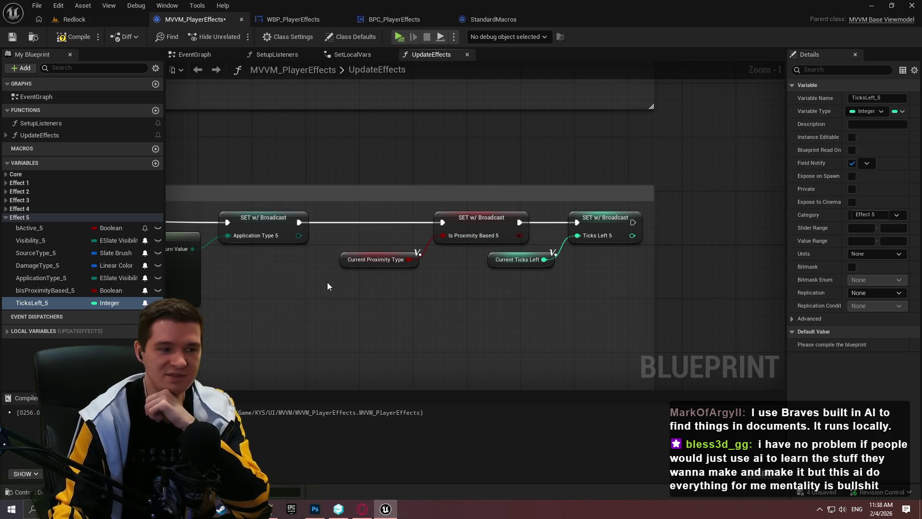
- Review the UpdateEffects graph and save MVVM_PlayerEffects
drag(327, 281, 649, 223)
scroll(572, 244, down, 1)
scroll(572, 249, down, 4)
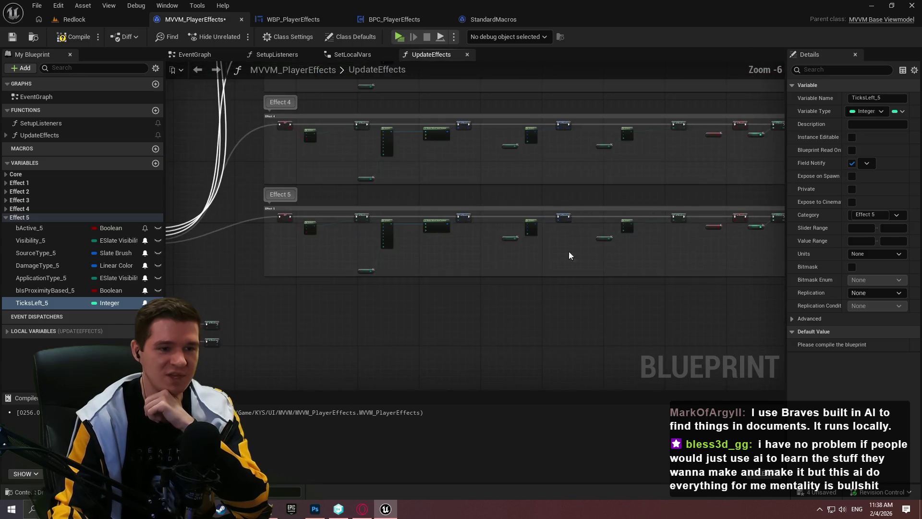
drag(299, 178, 511, 181)
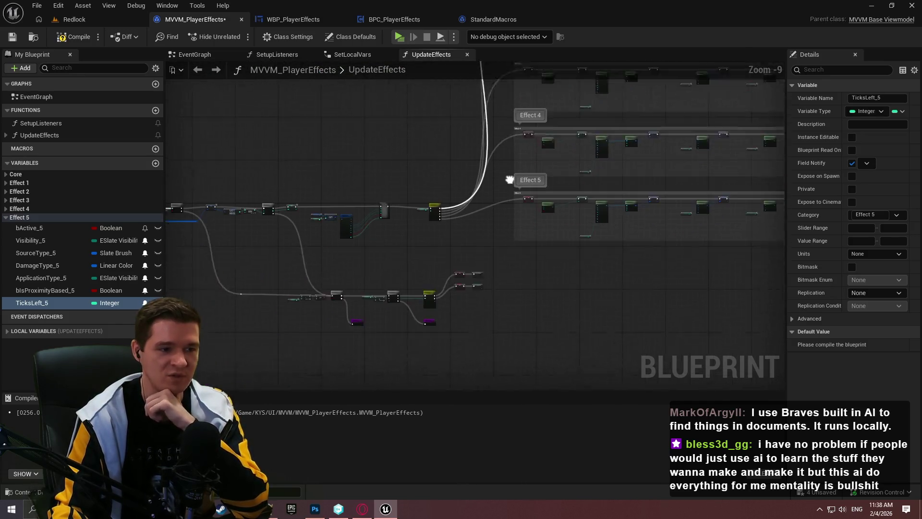
scroll(512, 206, down, 3)
click(12, 37)
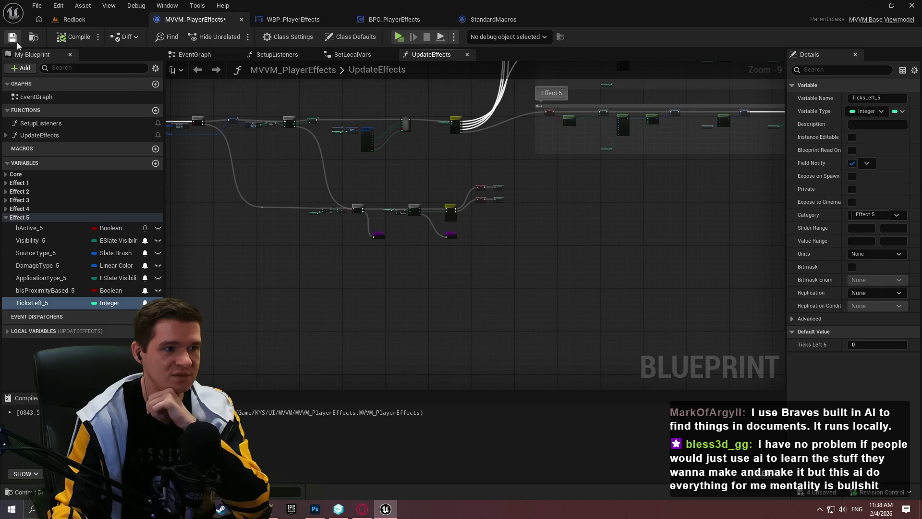
mouse_move(627, 214)
mouse_down()
mouse_move(488, 290)
mouse_move(325, 256)
mouse_move(402, 171)
mouse_move(308, 230)
mouse_move(247, 253)
mouse_up()
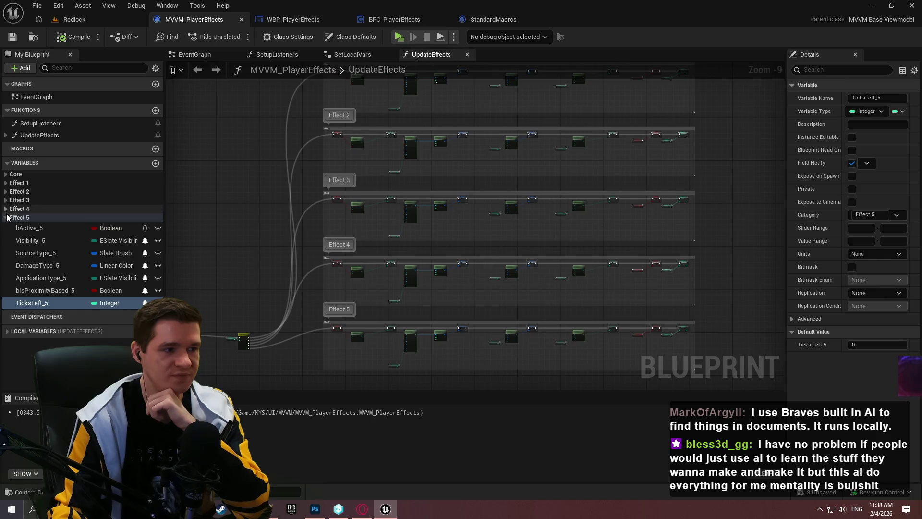
scroll(292, 295, up, 4)
- Add Set nodes for bActive_3 and Visibility_3 to the graph
scroll(520, 175, up, 5)
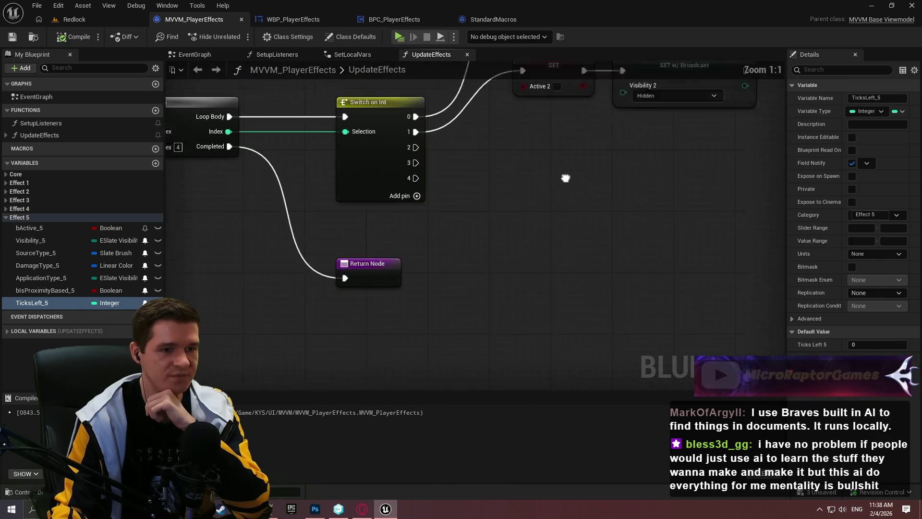
click(9, 200)
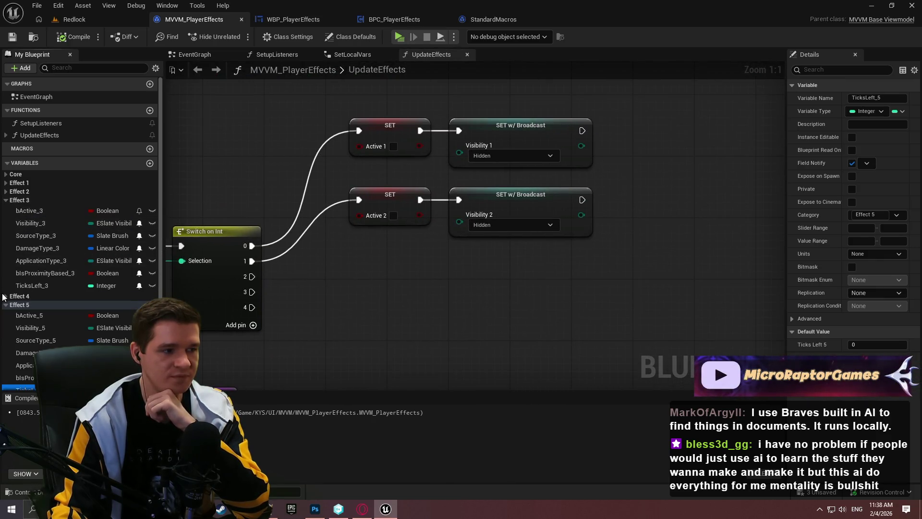
click(6, 296)
scroll(72, 216, down, 3)
drag(125, 324, 197, 253)
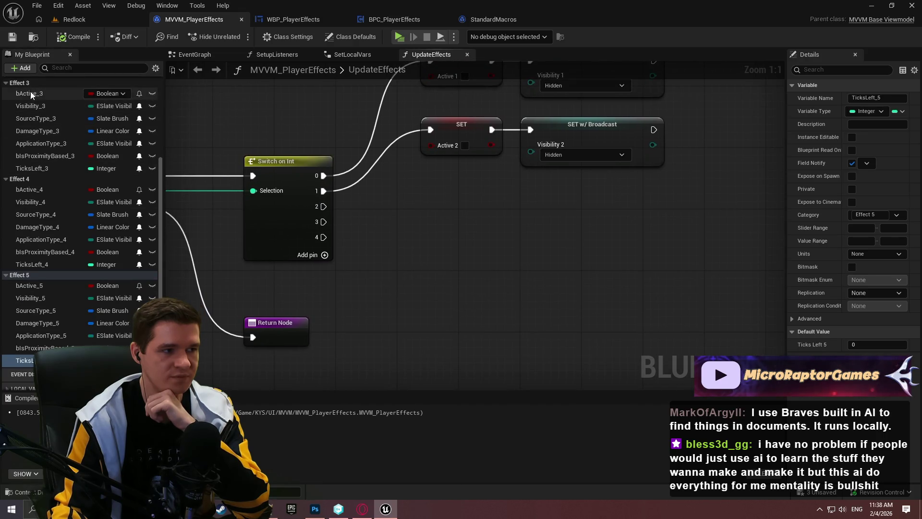
drag(30, 92, 408, 212)
click(433, 236)
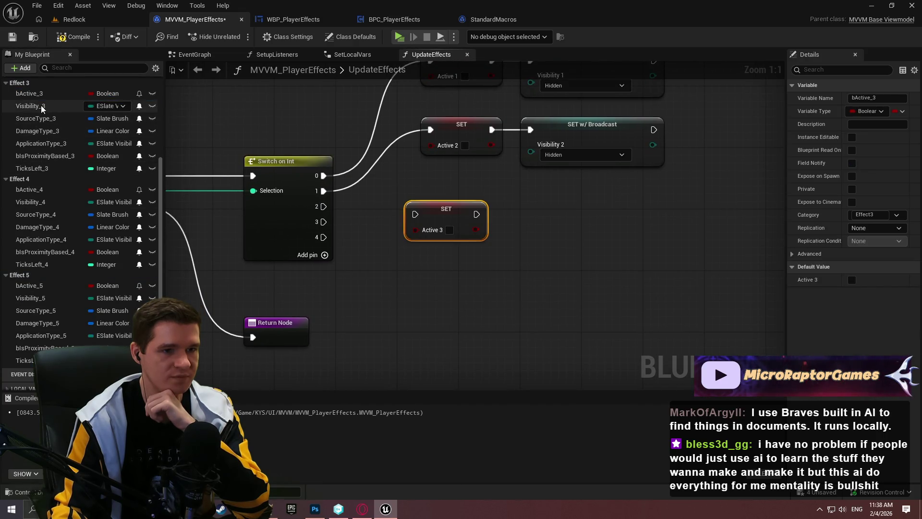
mouse_move(44, 108)
mouse_down()
mouse_move(567, 246)
mouse_move(567, 212)
mouse_up()
click(597, 238)
- Add Set nodes for bActive_4, Visibility_4, bActive_5 and Visibility_5
drag(38, 189, 437, 272)
click(466, 304)
drag(65, 205, 599, 278)
click(630, 304)
drag(30, 286, 433, 345)
click(449, 373)
drag(43, 298, 568, 335)
click(602, 369)
- Wire Switch on Int output 2 to Set Active 3 and set Visibility 3 to Hidden
drag(416, 215, 323, 207)
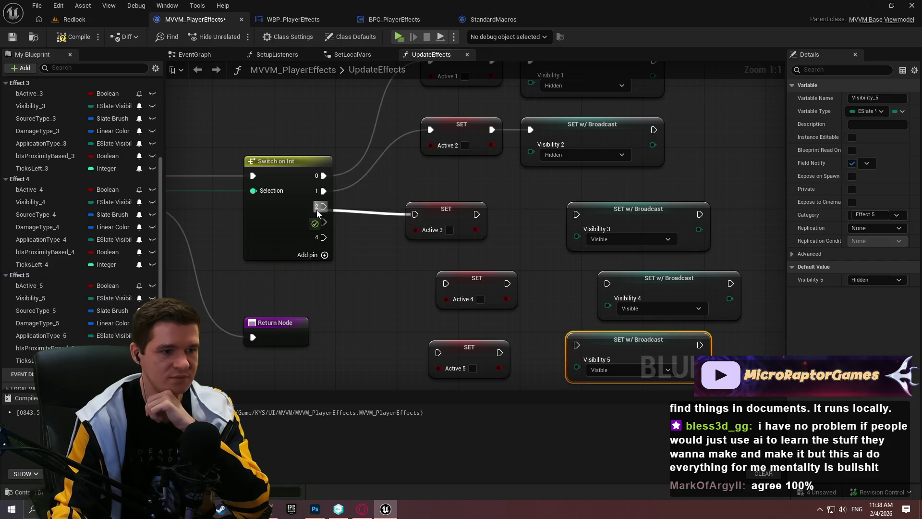
mouse_move(461, 213)
mouse_down()
mouse_move(479, 210)
mouse_move(478, 201)
mouse_move(571, 210)
mouse_up()
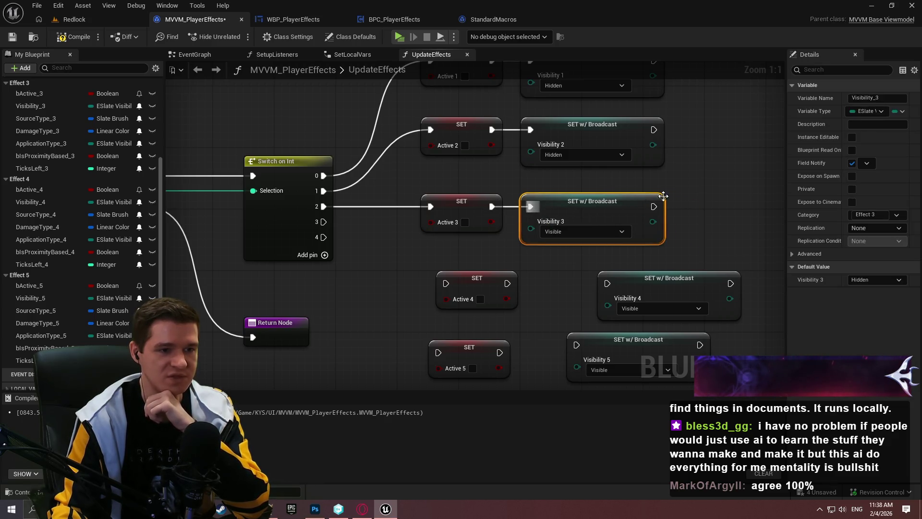
click(663, 196)
click(570, 232)
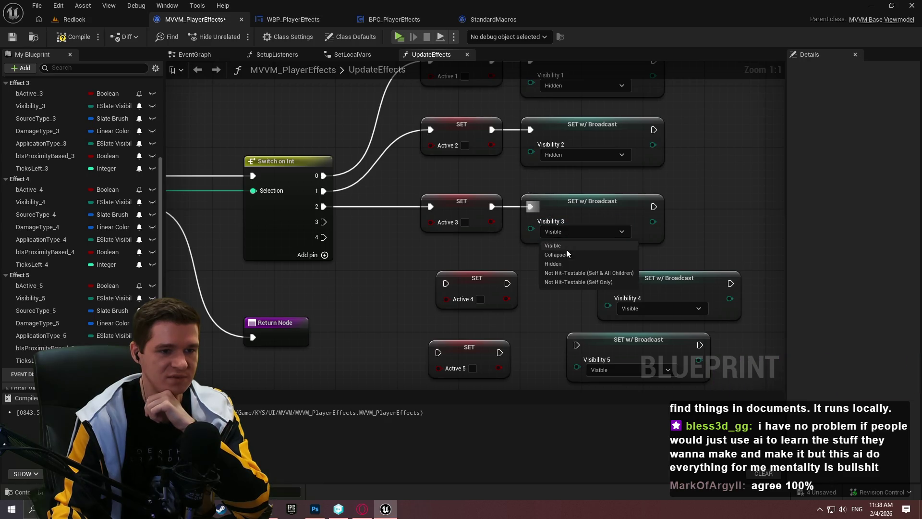
click(554, 262)
- Wire output 3 to Set Active 4, chain Visibility 4, and set it to Hidden
drag(446, 283, 322, 221)
drag(456, 284, 441, 276)
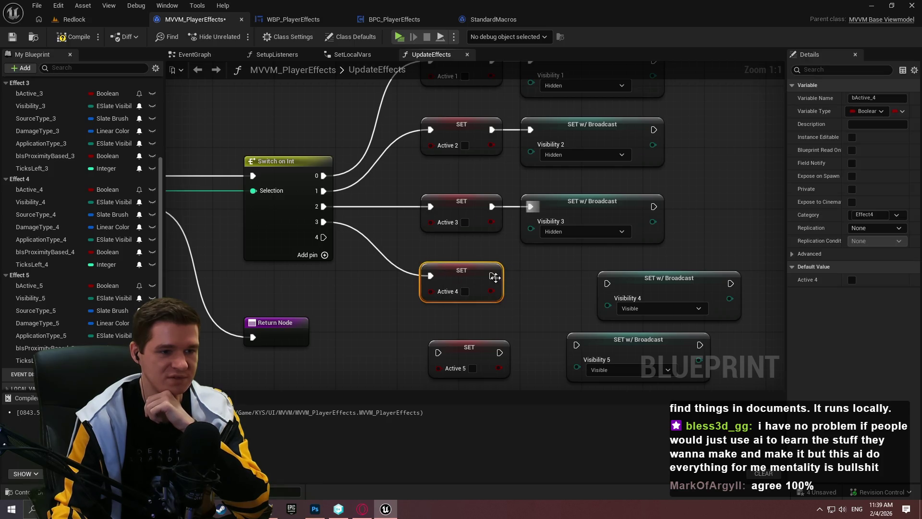
mouse_move(607, 283)
mouse_down()
mouse_move(502, 281)
mouse_move(501, 271)
mouse_up()
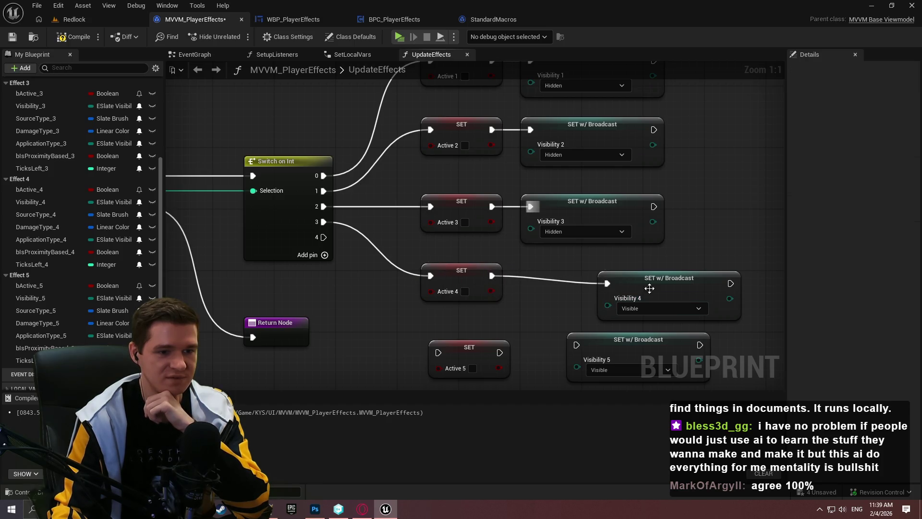
mouse_move(649, 288)
mouse_down()
mouse_move(558, 276)
mouse_move(572, 279)
mouse_up()
click(571, 302)
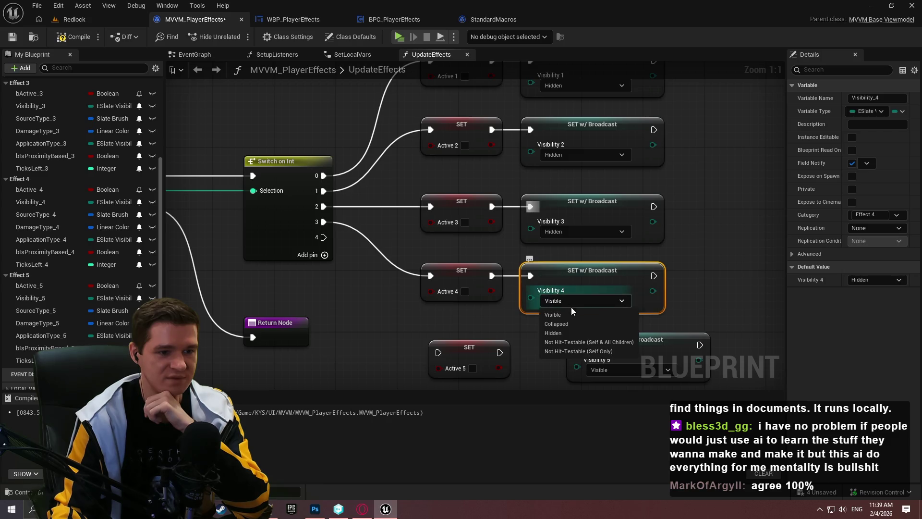
click(558, 334)
- Wire output 4 to Set Active 5, chain Visibility 5, and set it to Hidden
drag(444, 320, 329, 204)
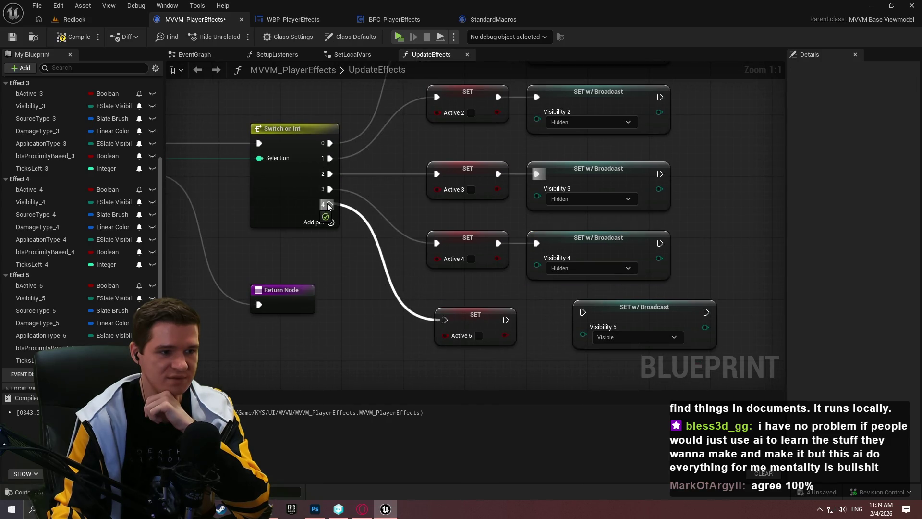
drag(501, 308, 494, 301)
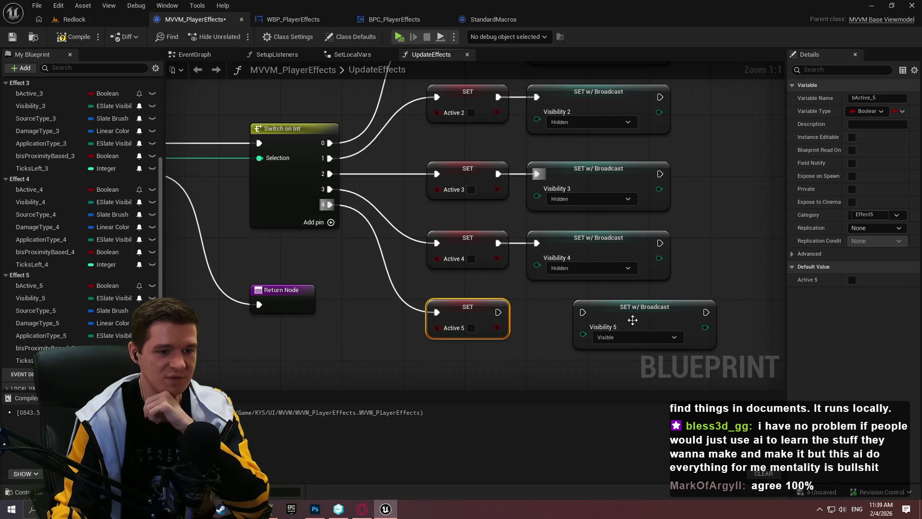
drag(589, 312, 498, 312)
mouse_move(645, 308)
mouse_down()
mouse_move(584, 311)
mouse_move(595, 311)
mouse_up()
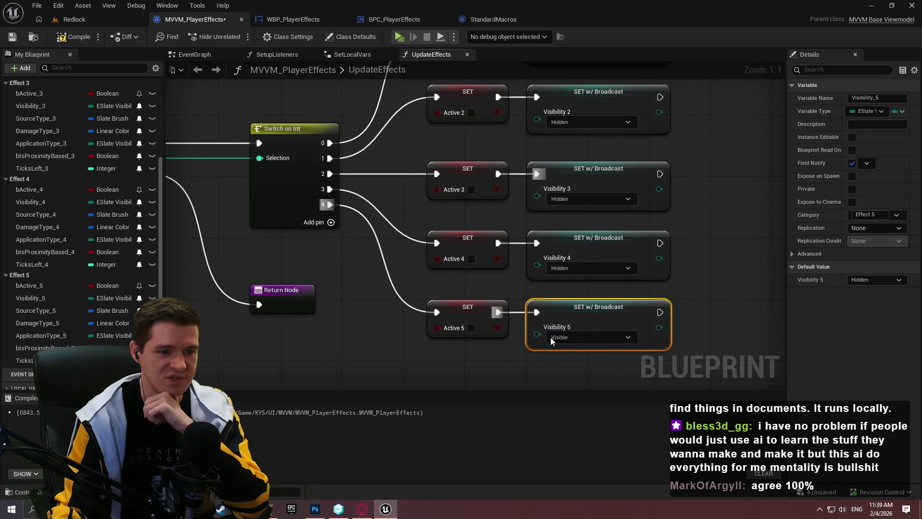
click(596, 336)
click(559, 369)
scroll(681, 339, down, 2)
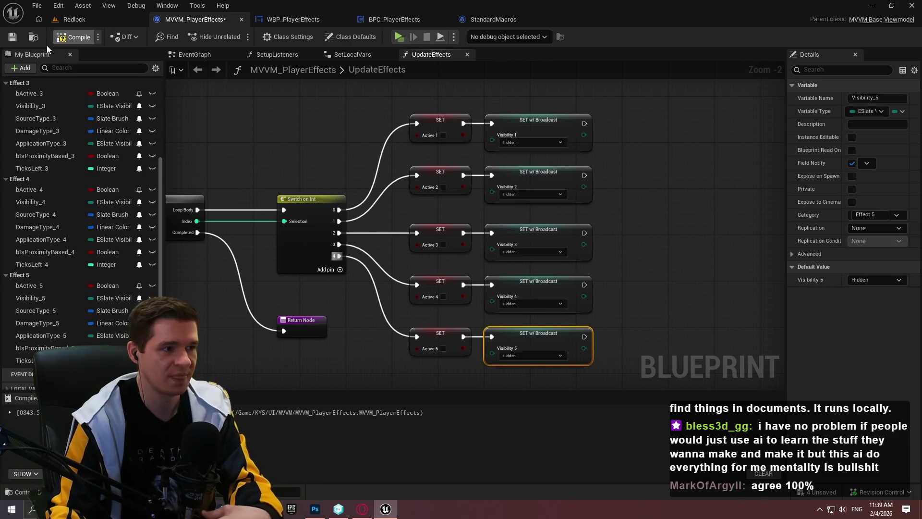
- Compile MVVM_PlayerEffects and collapse the Effect 3, 4 and 5 variable categories
click(72, 37)
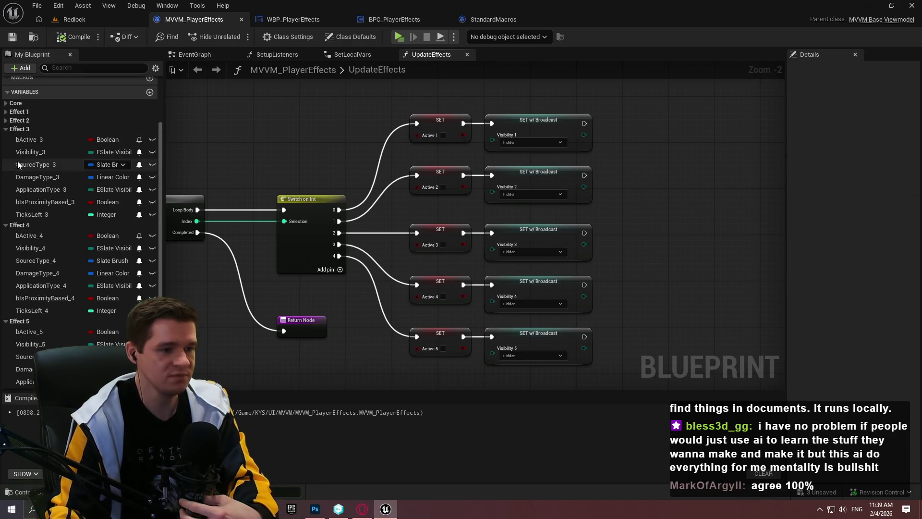
click(17, 129)
click(17, 173)
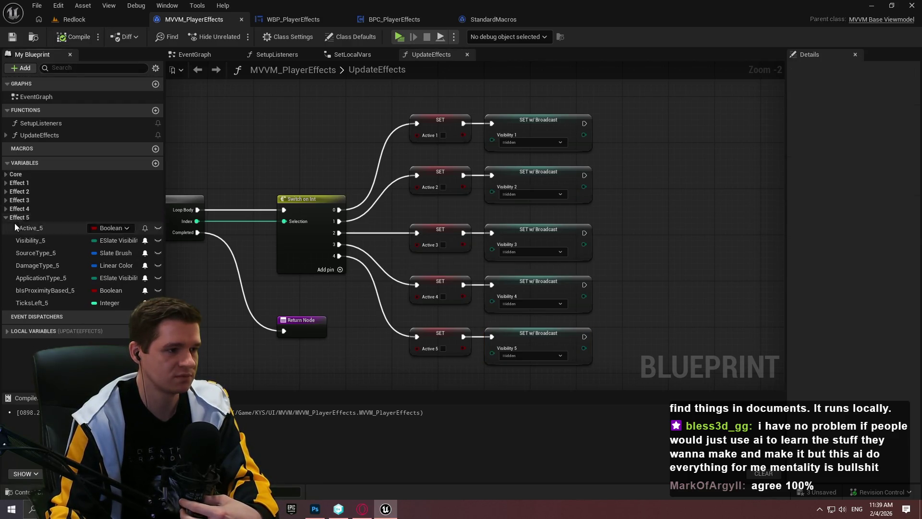
click(13, 217)
scroll(489, 253, up, 1)
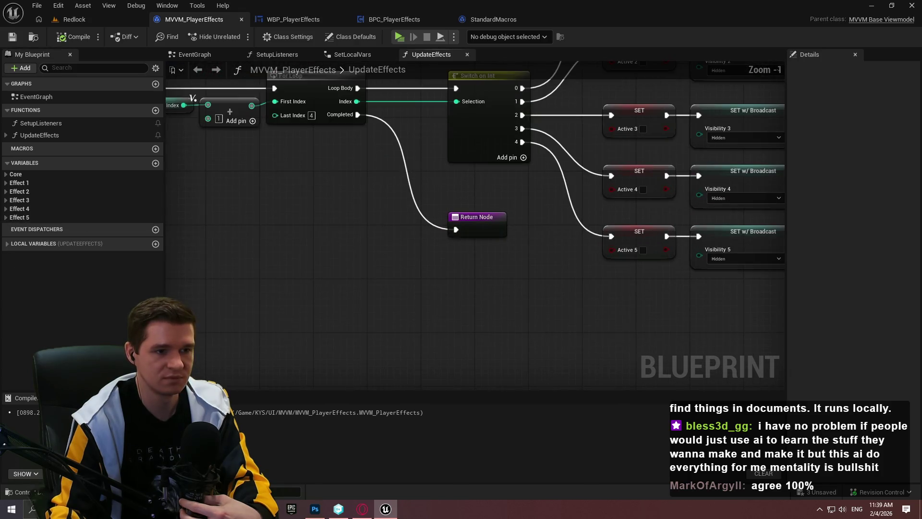
scroll(702, 249, down, 1)
scroll(241, 181, down, 1)
- Move both Return Nodes down and right, then centre the view on the Effect 3–5 blocks
drag(241, 182, 268, 267)
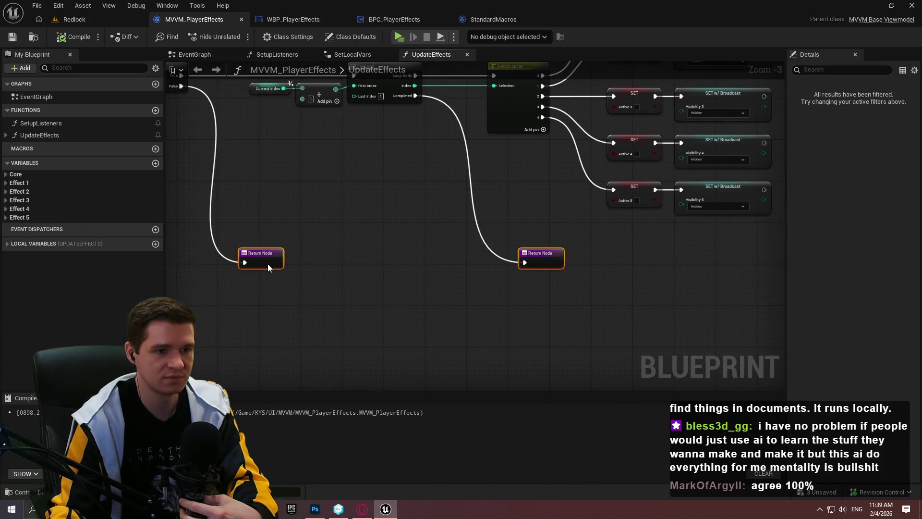
scroll(387, 204, down, 5)
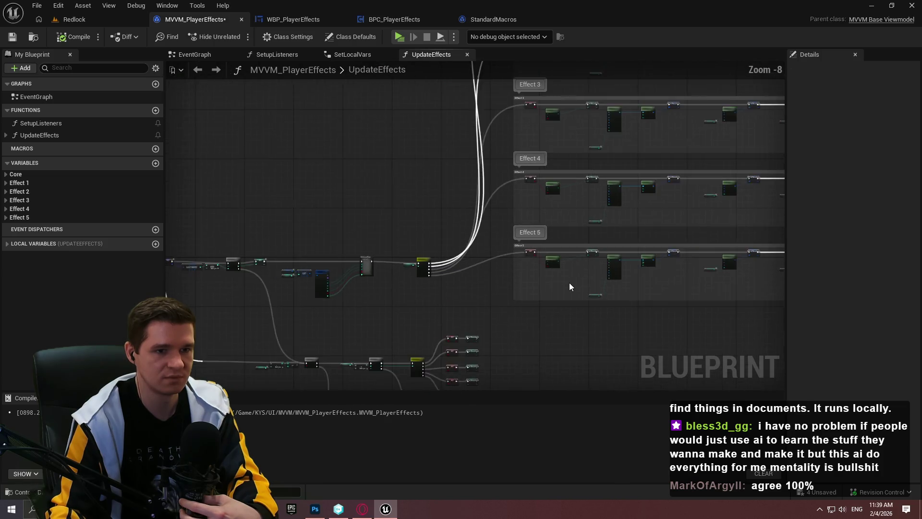
scroll(407, 263, down, 4)
scroll(495, 230, up, 3)
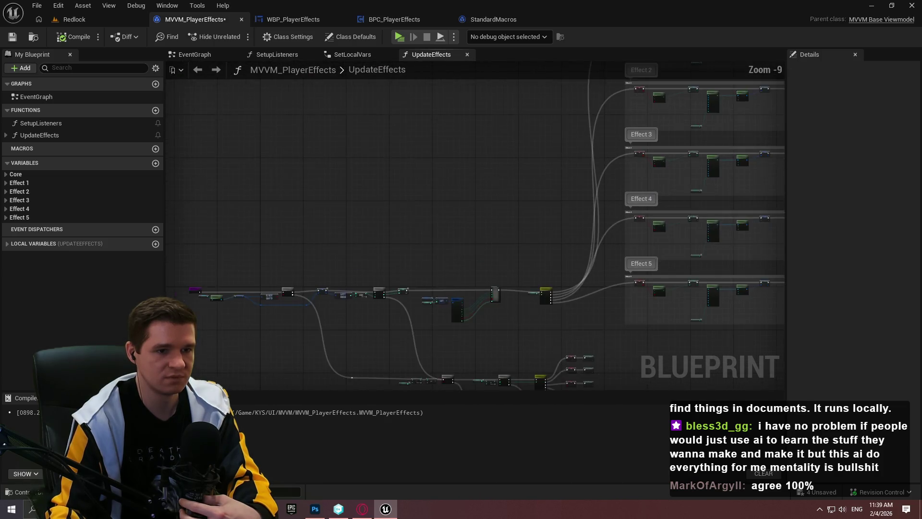
drag(480, 216, 224, 238)
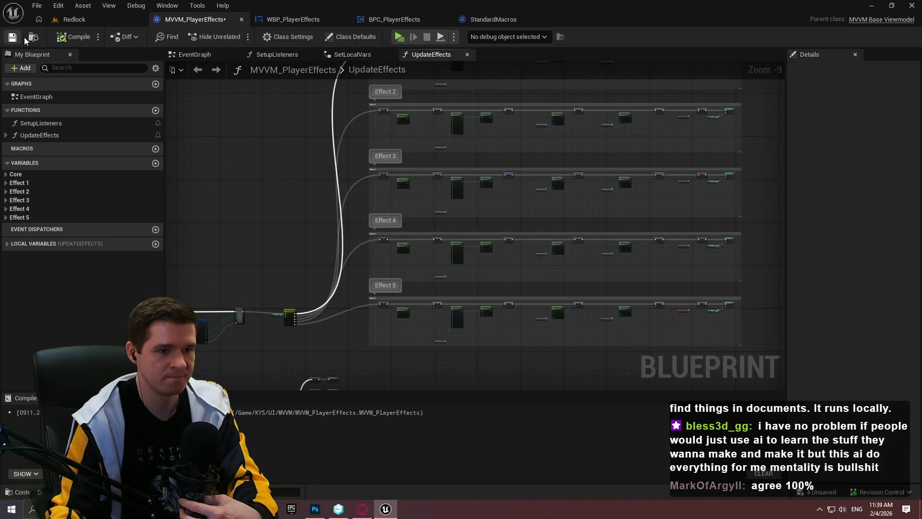
scroll(548, 196, up, 2)
scroll(538, 202, down, 1)
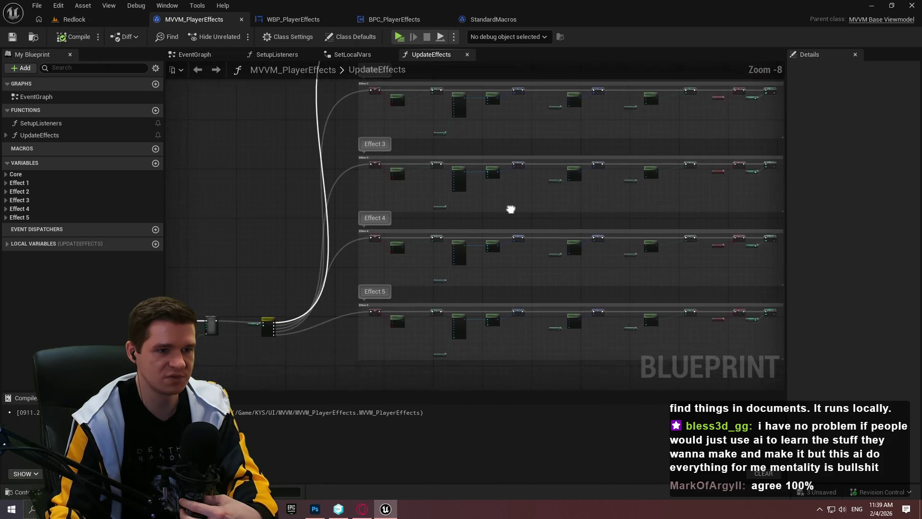
mouse_move(511, 208)
mouse_down()
mouse_move(436, 231)
mouse_move(611, 188)
mouse_move(725, 77)
mouse_move(719, 84)
mouse_move(744, 99)
mouse_move(696, 139)
mouse_up()
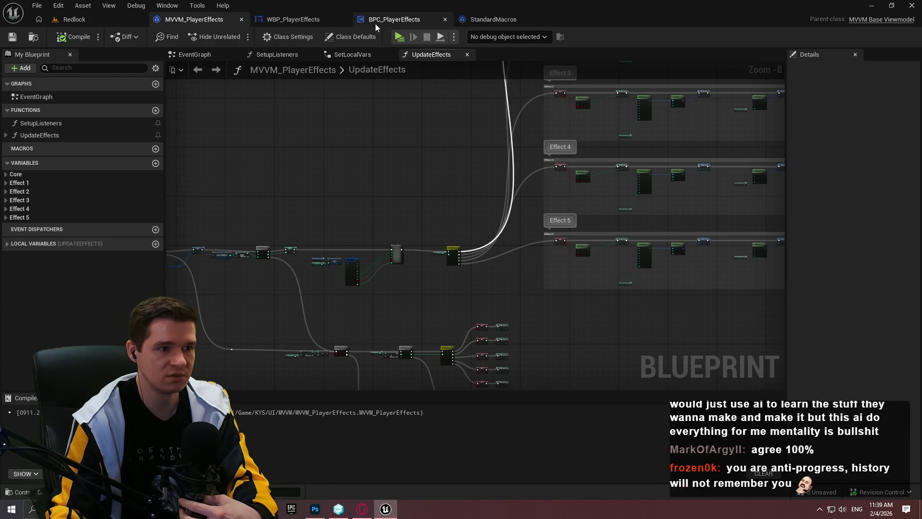
- In the WBP_PlayerEffects designer, collapse Effect2 and Effect1 in the Hierarchy
click(293, 20)
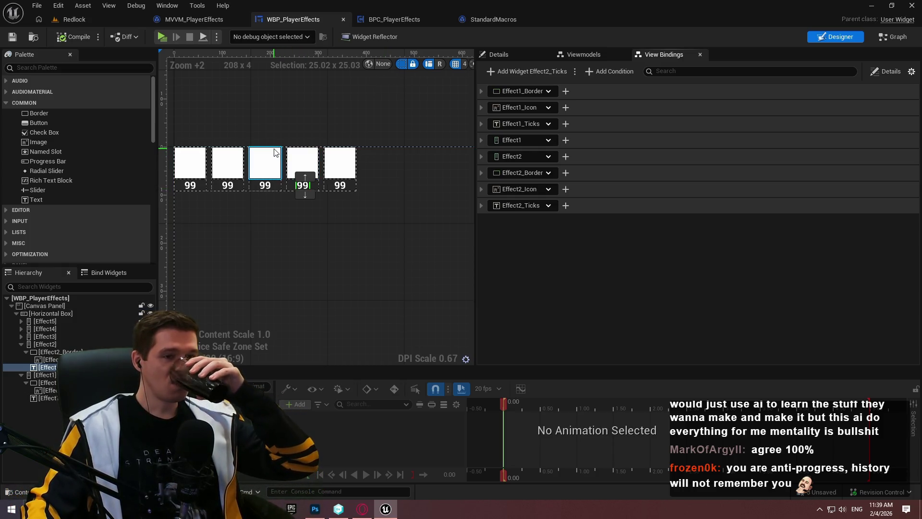
click(390, 261)
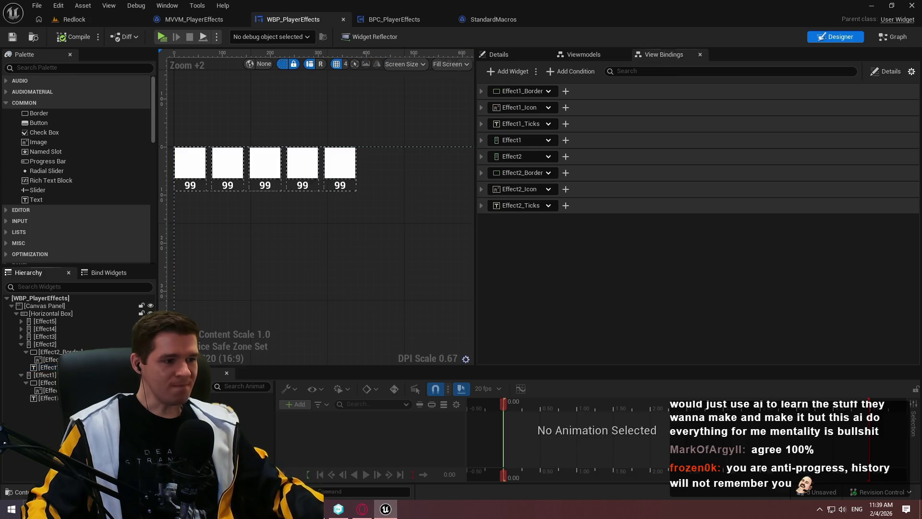
click(22, 346)
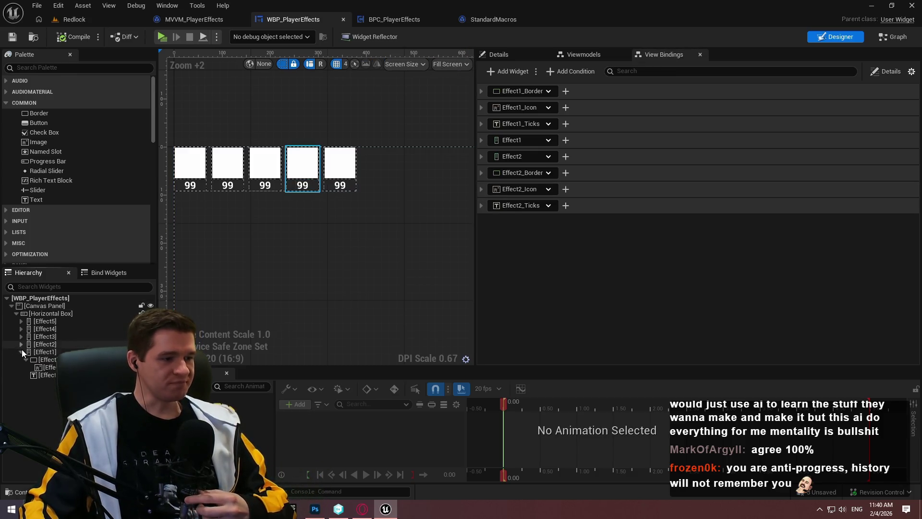
click(22, 351)
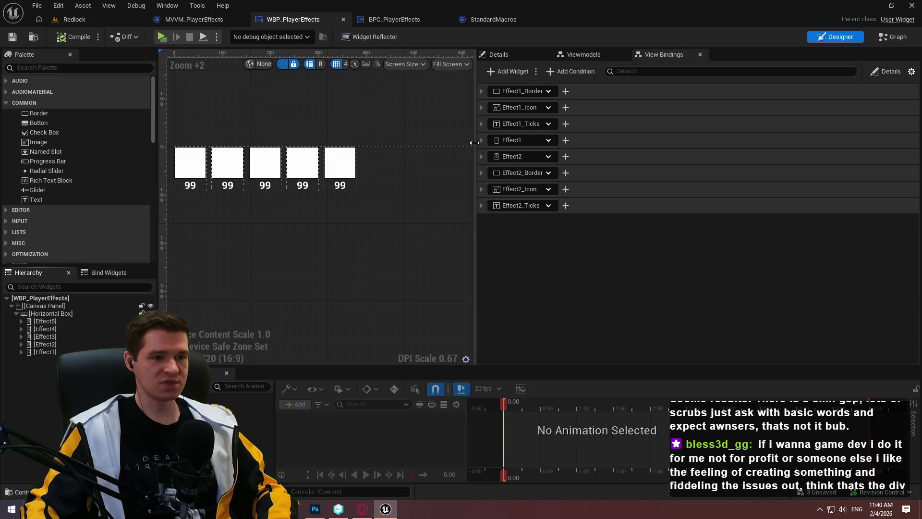
- Widen the designer canvas by moving the View Bindings splitter right, and expand Effect3
mouse_move(474, 145)
mouse_down()
mouse_move(653, 151)
mouse_move(611, 154)
mouse_move(619, 158)
mouse_up()
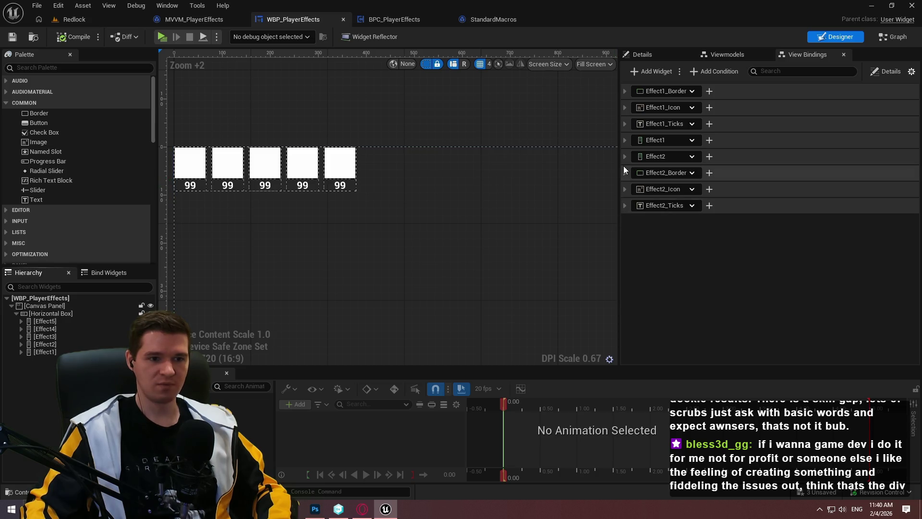
scroll(519, 179, down, 1)
scroll(571, 140, down, 1)
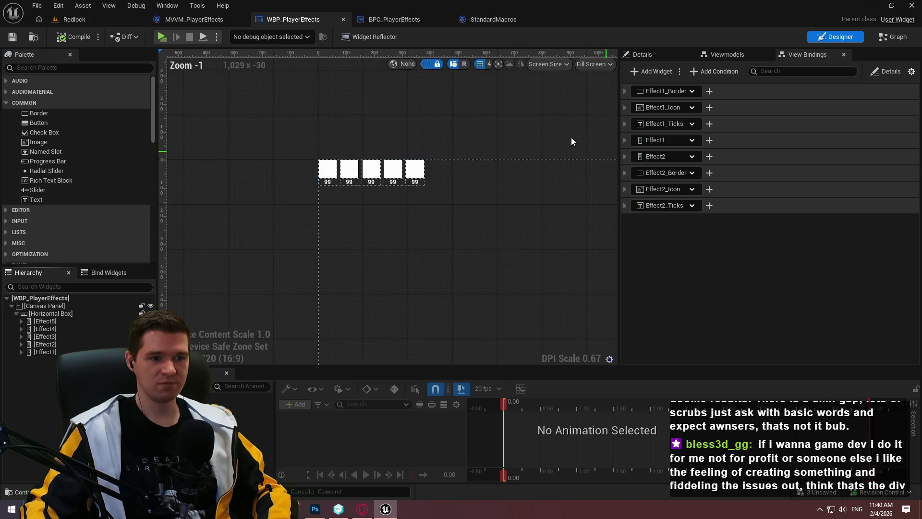
scroll(488, 200, up, 2)
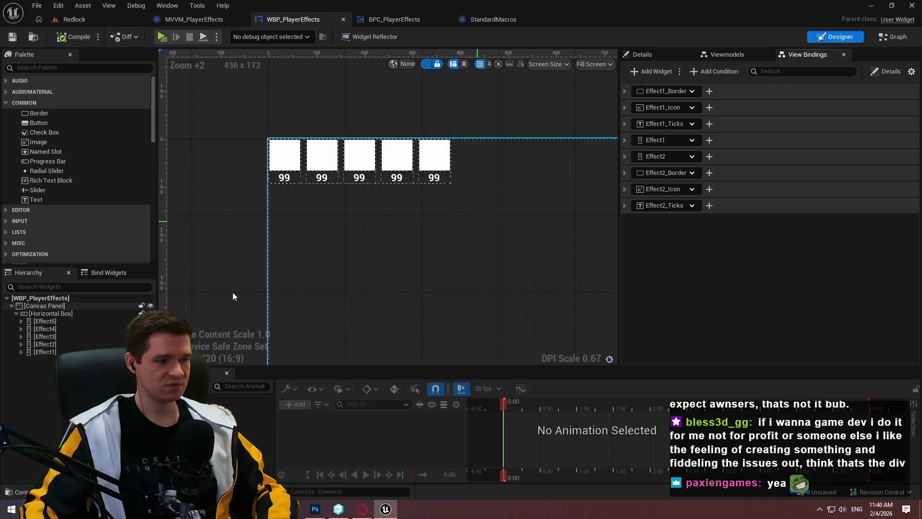
click(21, 336)
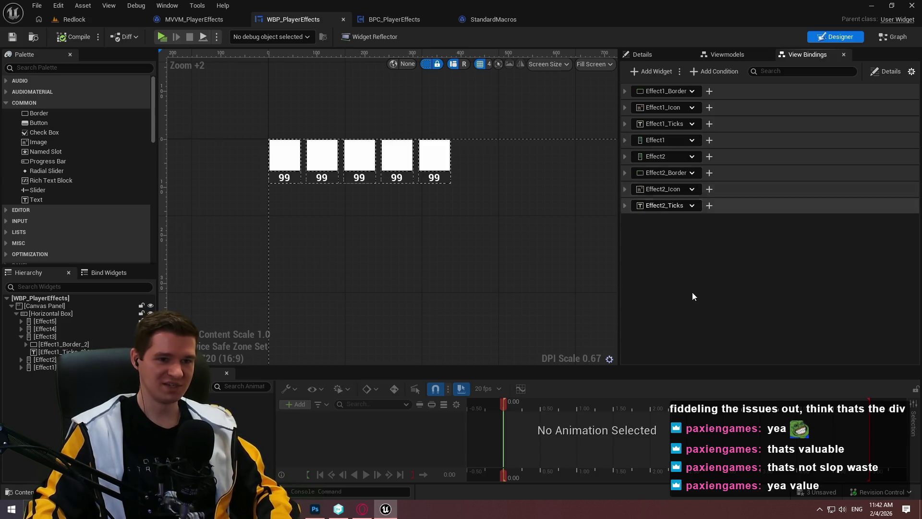
- Expand Effect1_Border_2 under Effect3 to reveal its icon child
click(26, 344)
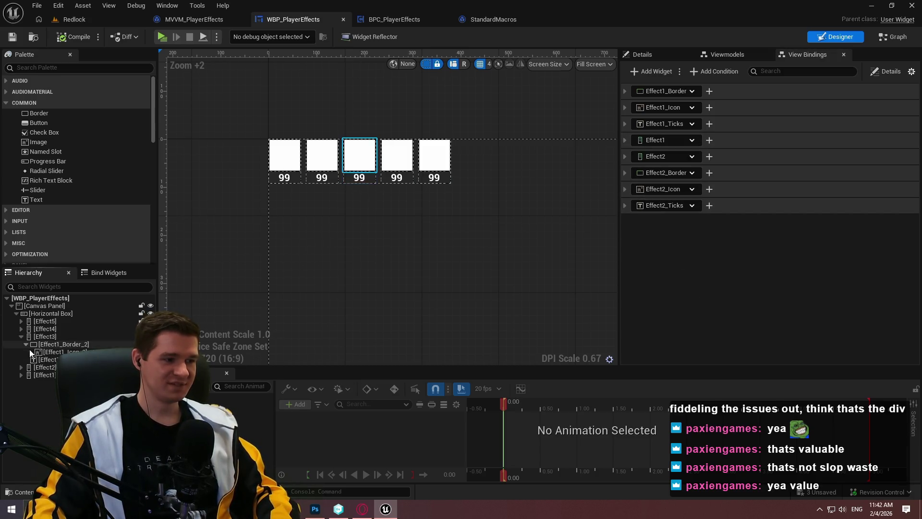
- Bind Effect3's Visibility to MVVM_PlayerEffects > Visibility 3 in the Details panel
click(50, 344)
click(46, 336)
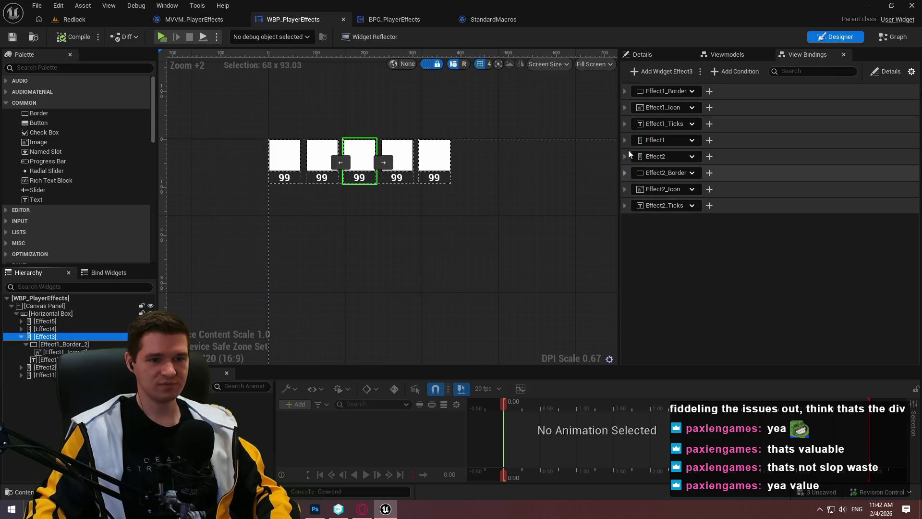
click(664, 54)
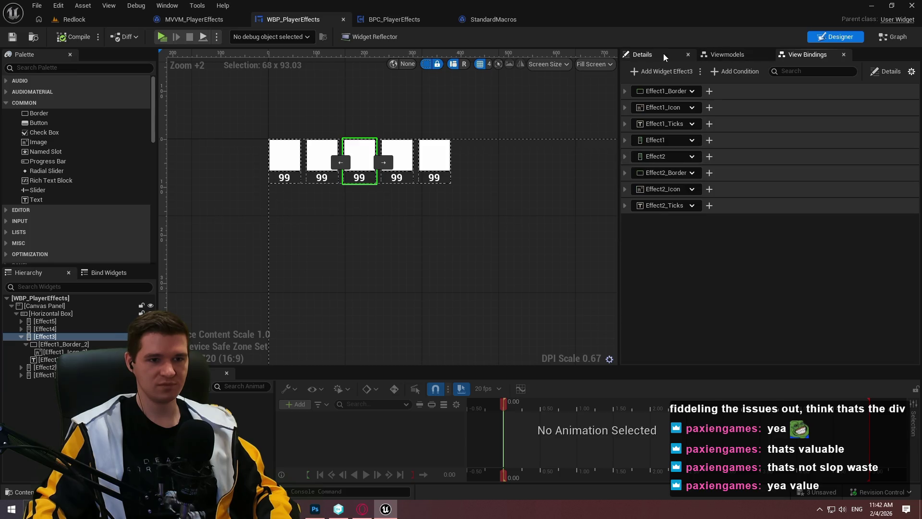
scroll(765, 327, down, 3)
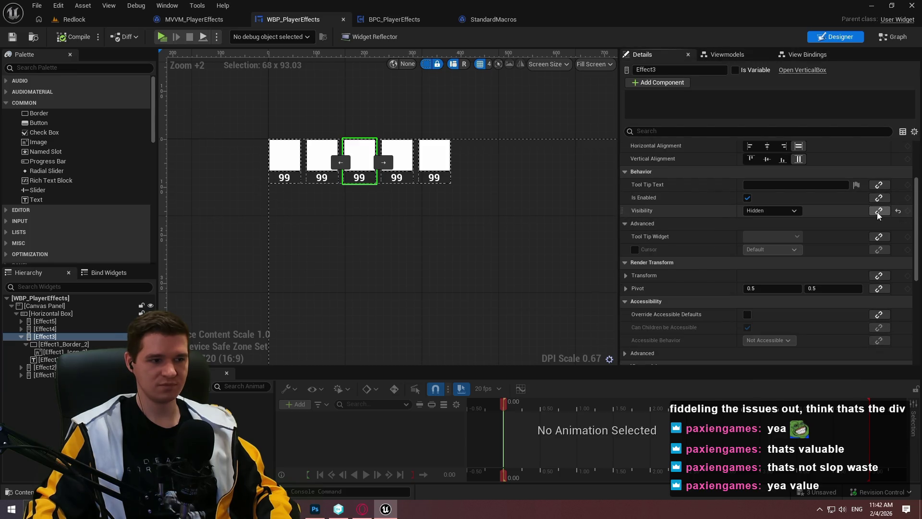
click(877, 211)
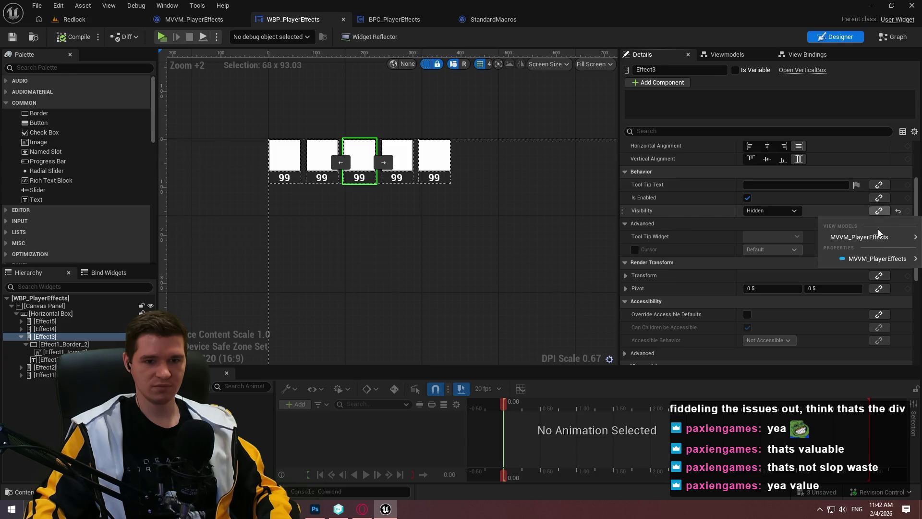
mouse_move(872, 237)
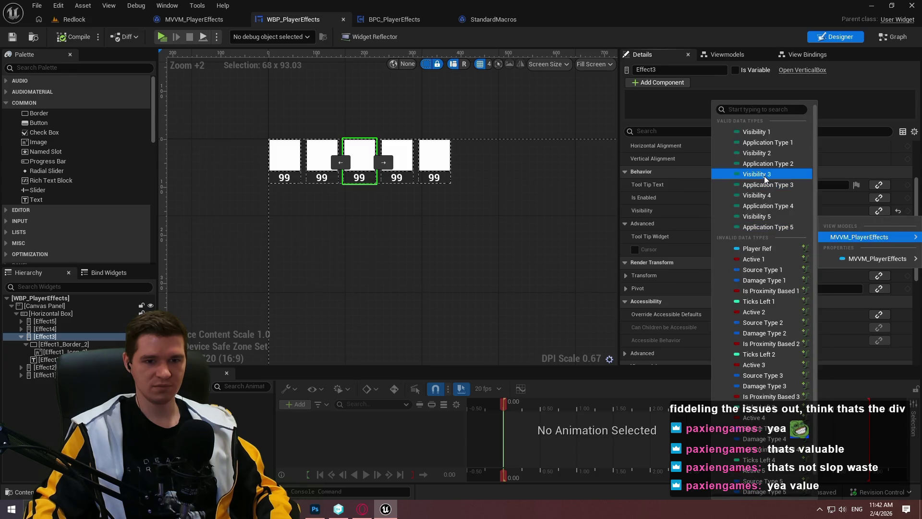
click(764, 176)
click(64, 344)
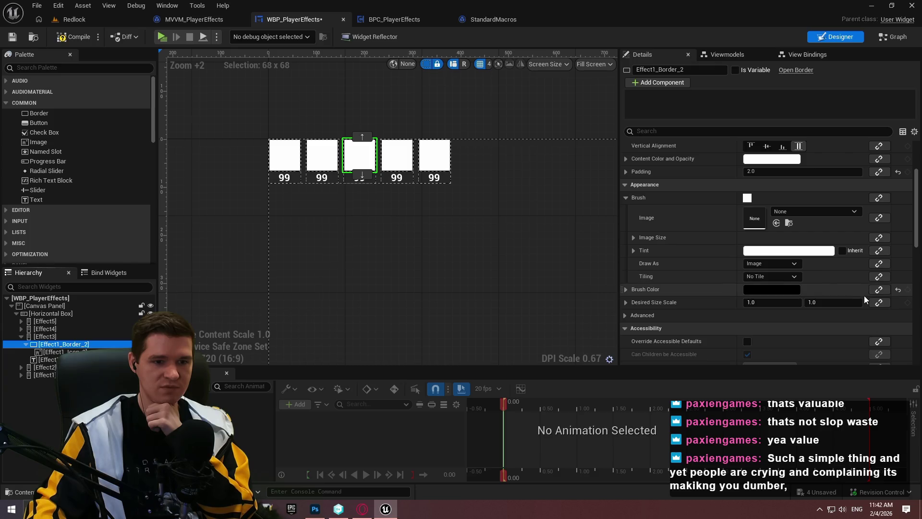
- Bind the border's Brush Color to MVVM_PlayerEffects > Damage Type 3
click(879, 290)
mouse_move(857, 315)
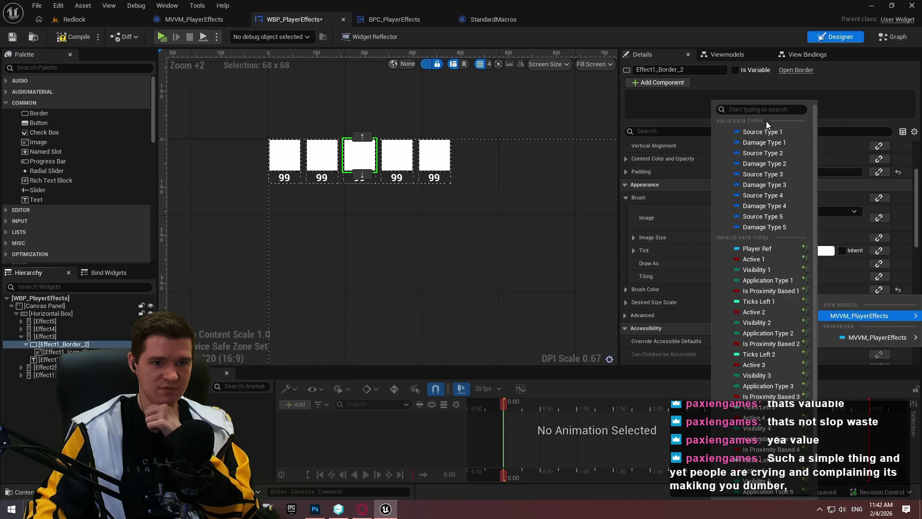
click(779, 186)
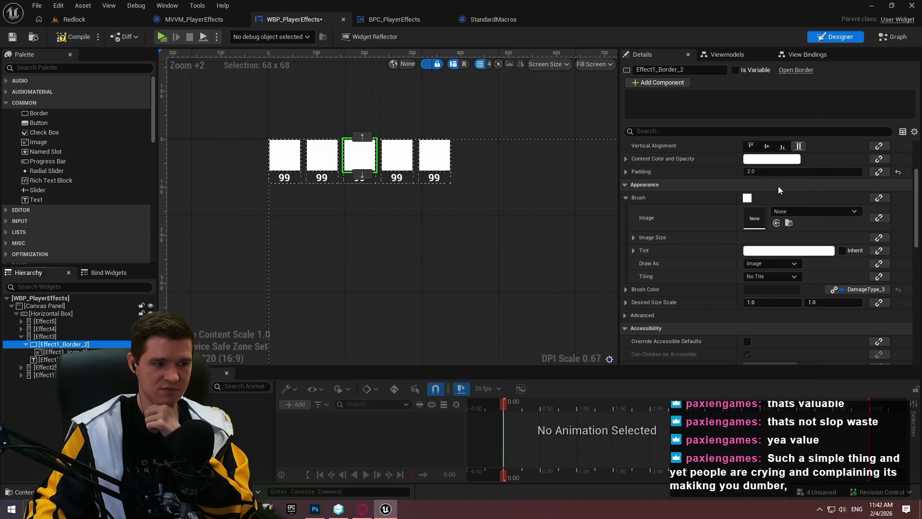
- Check the Brush binding choices for Effect1_Icon_2 and close them without binding
click(57, 352)
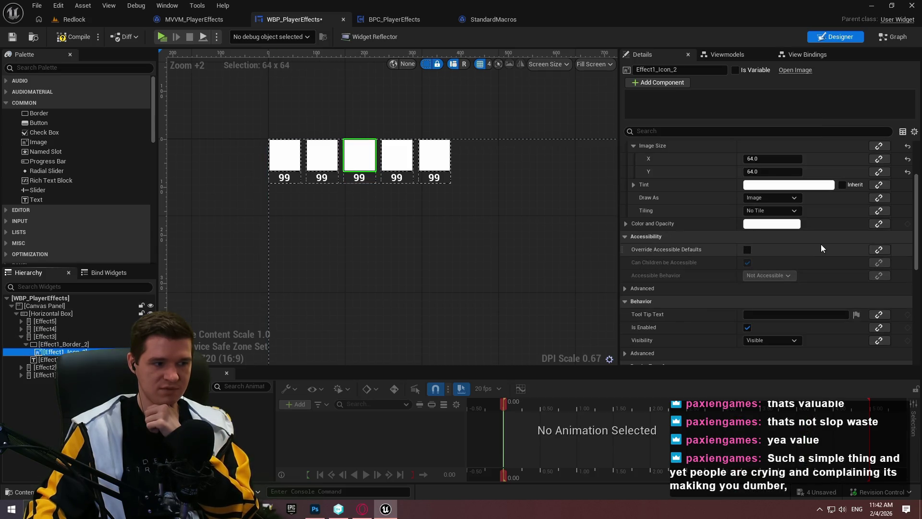
scroll(817, 230, up, 3)
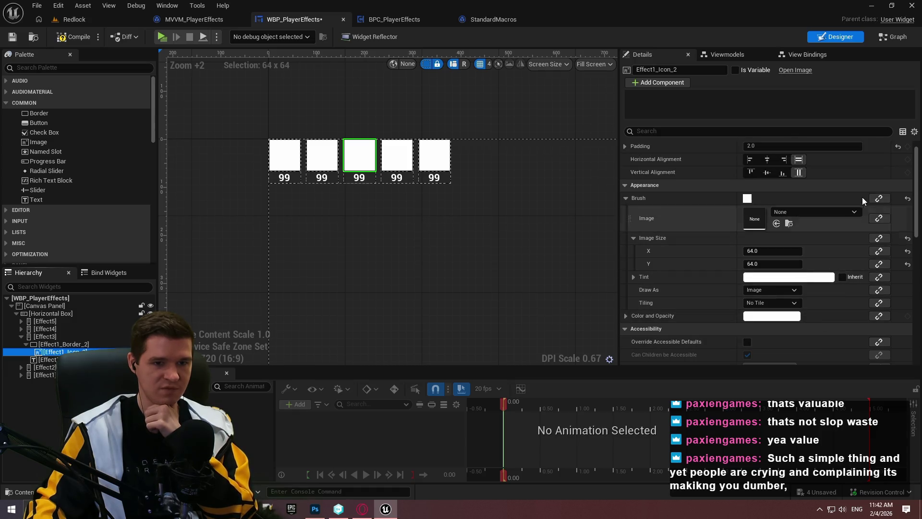
click(878, 199)
mouse_move(878, 246)
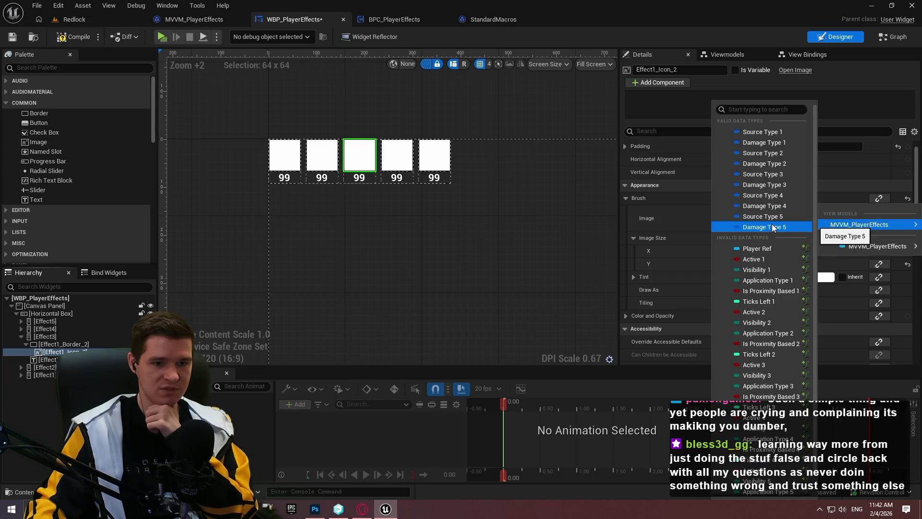
scroll(771, 233, down, 1)
scroll(771, 232, up, 1)
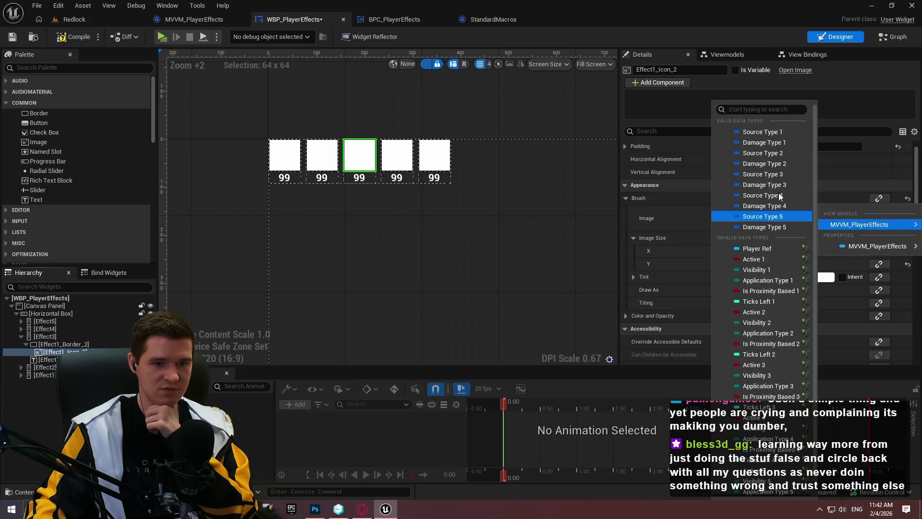
click(669, 201)
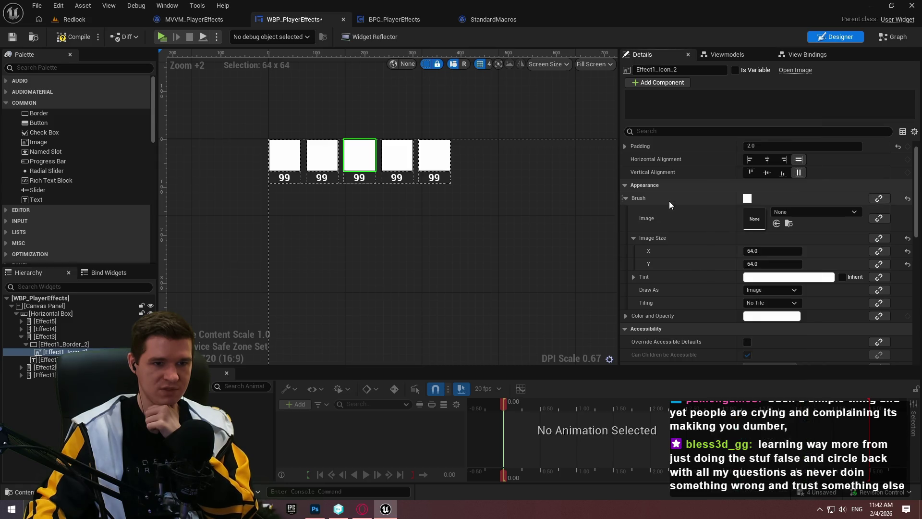
- Add a view binding from the Effect1_Icon_2 widget to MVVM_PlayerEffects' Source Type 3 property
click(799, 57)
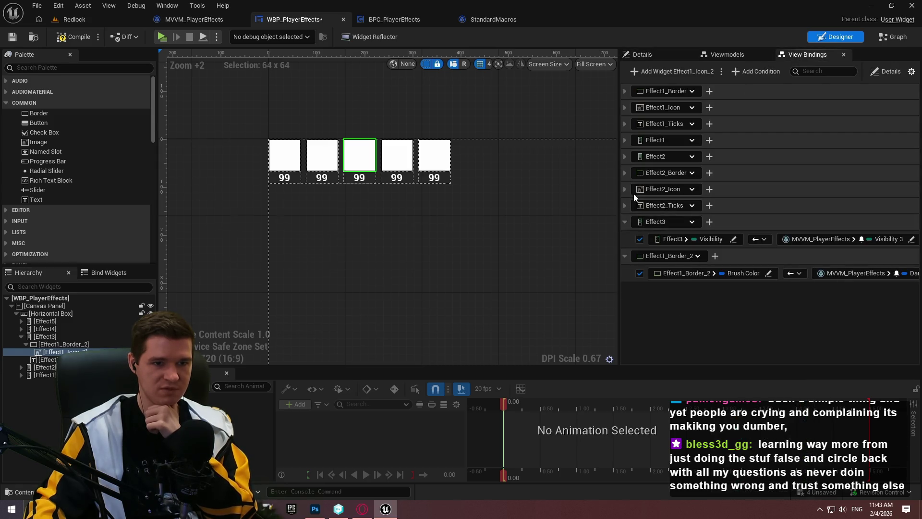
click(663, 74)
click(782, 306)
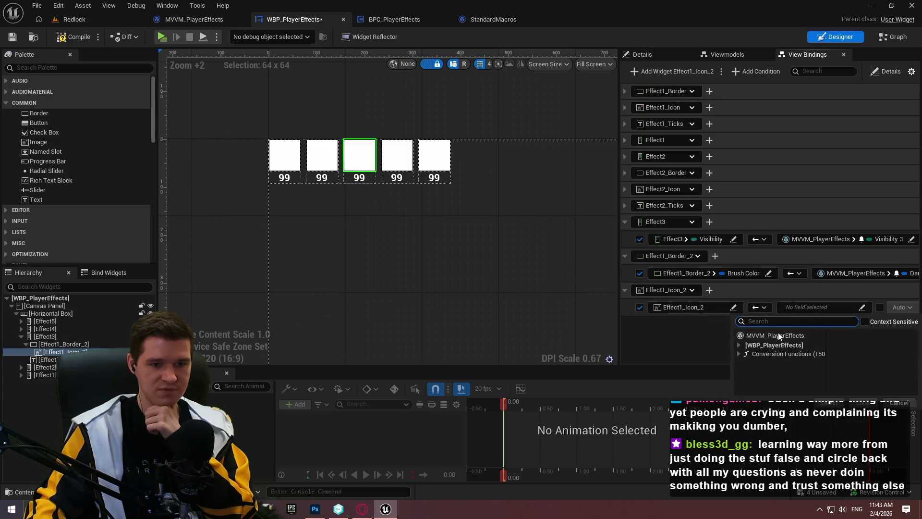
click(777, 335)
scroll(706, 230, down, 2)
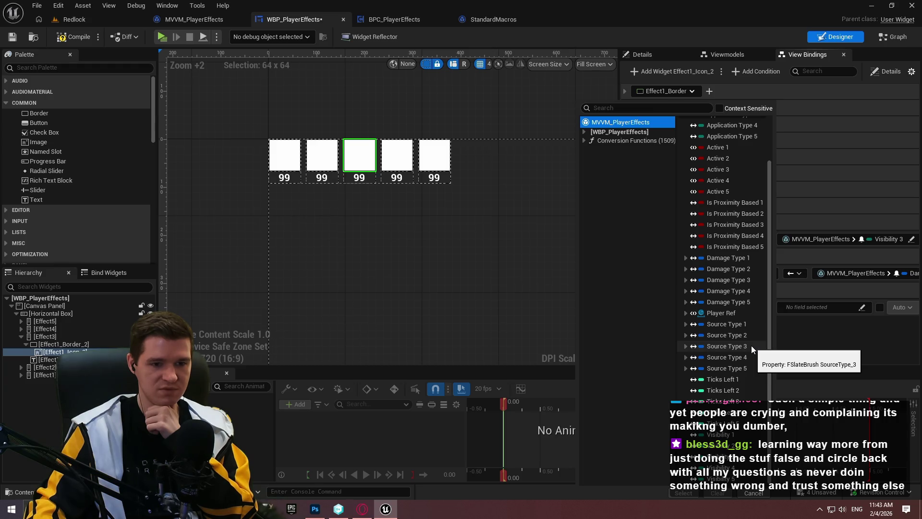
click(751, 346)
click(683, 493)
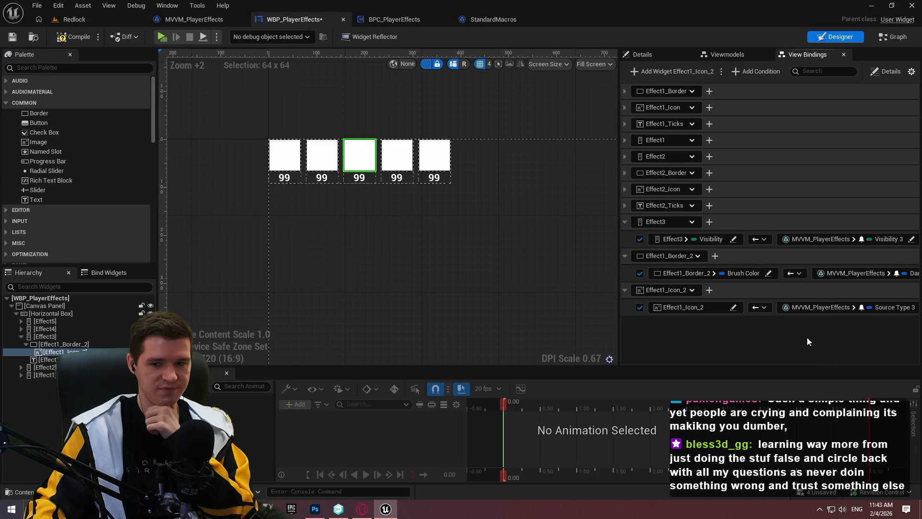
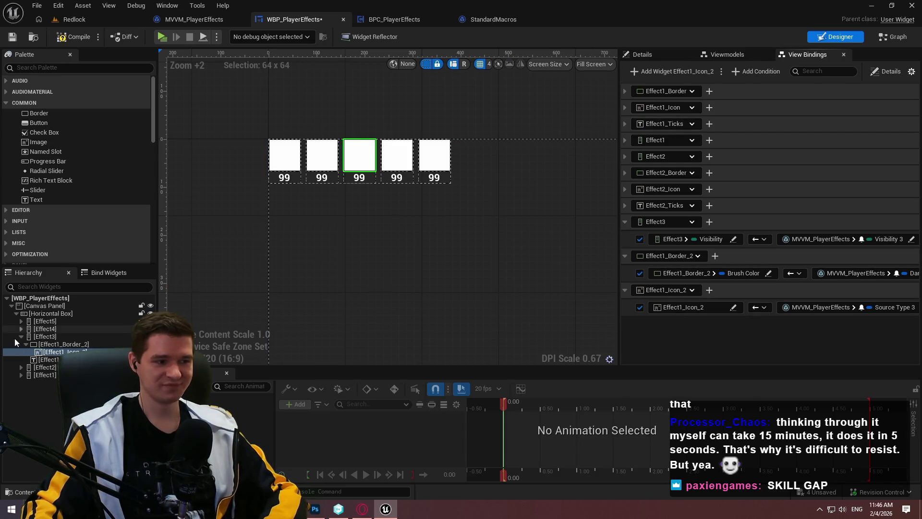
- Add two bindings to Effect1_Ticks_2 and set the first one's destination to Text
click(359, 177)
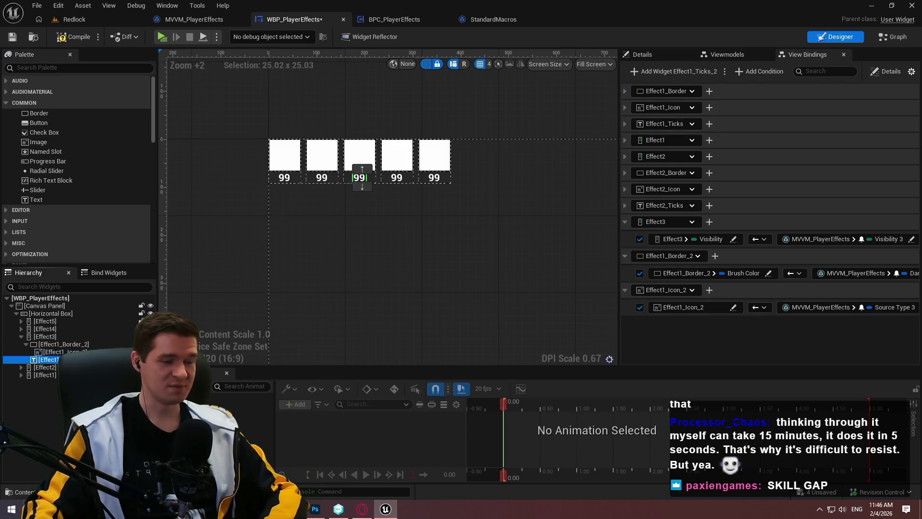
click(679, 73)
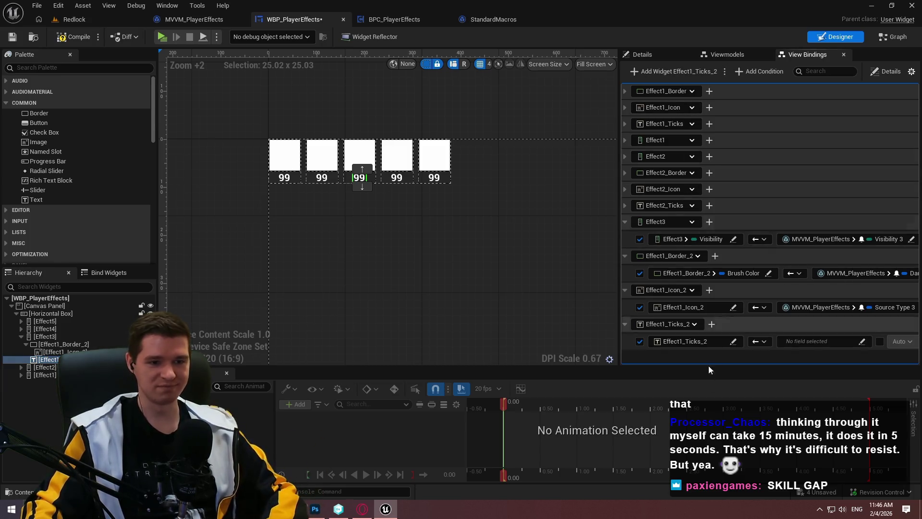
click(711, 324)
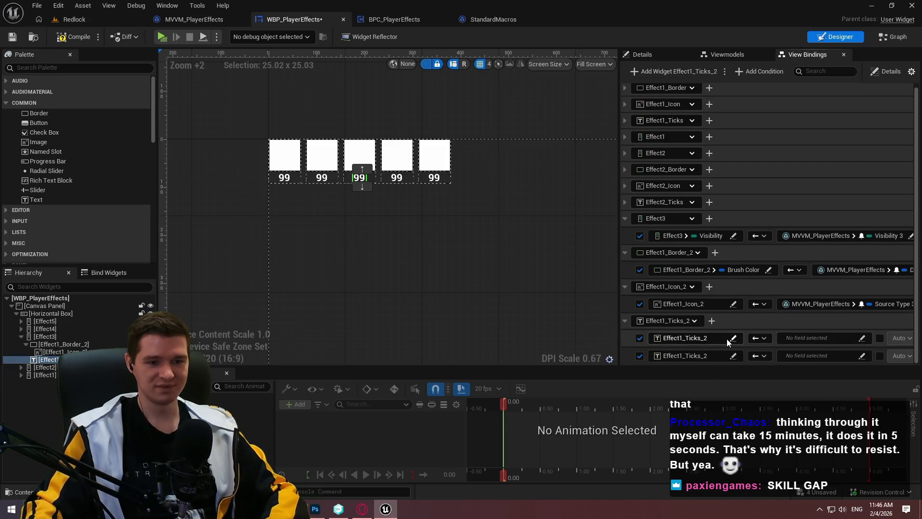
click(746, 336)
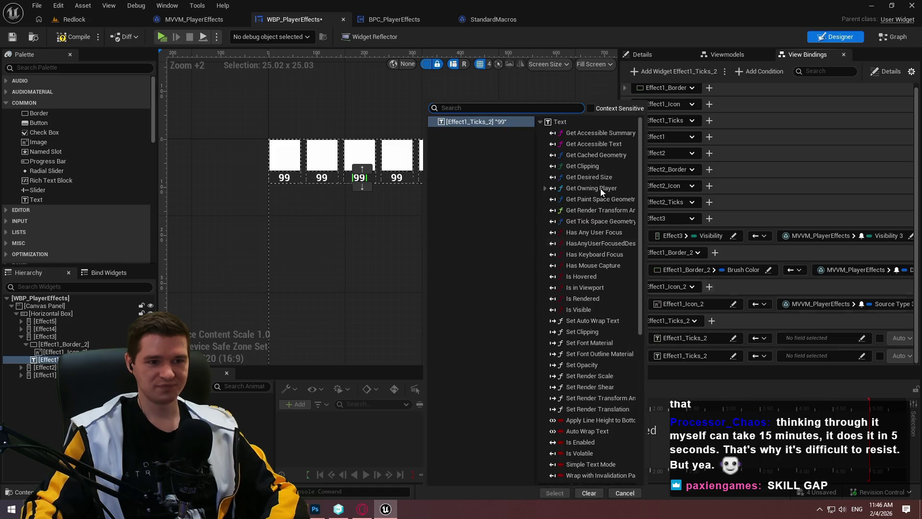
text(tex)
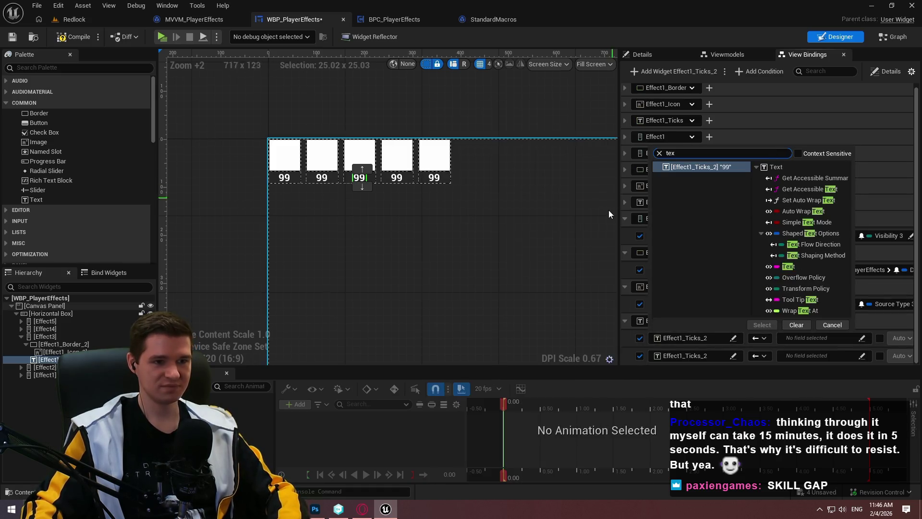
click(812, 269)
click(764, 323)
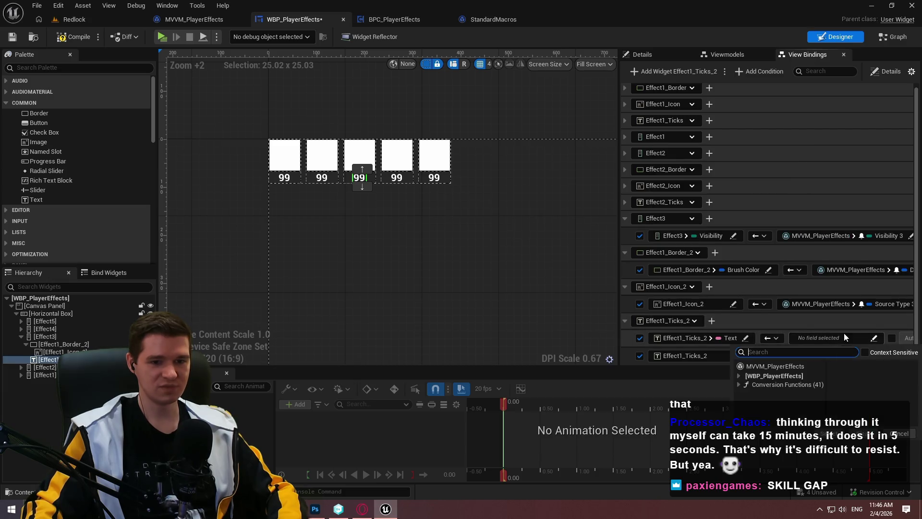
- Convert through To Text (Integer), feeding Value from MVVM_PlayerEffects Ticks Left 3
click(843, 338)
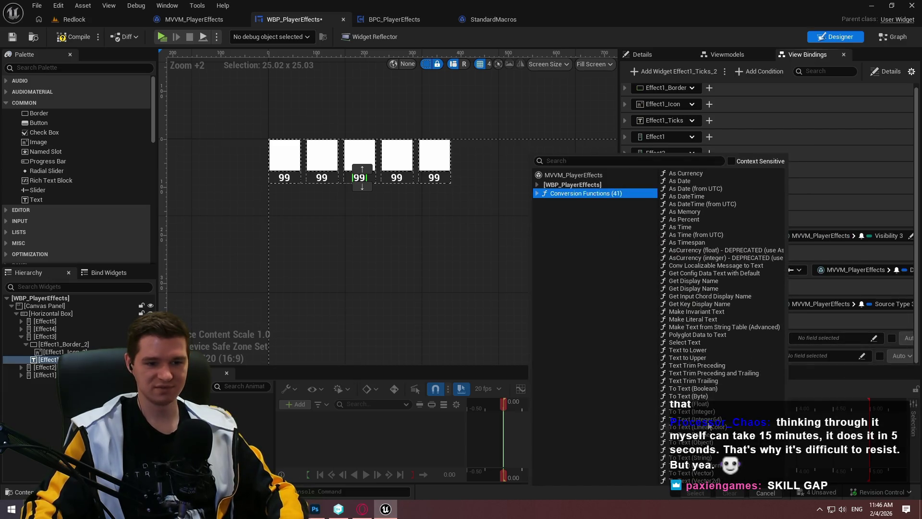
click(696, 411)
click(695, 493)
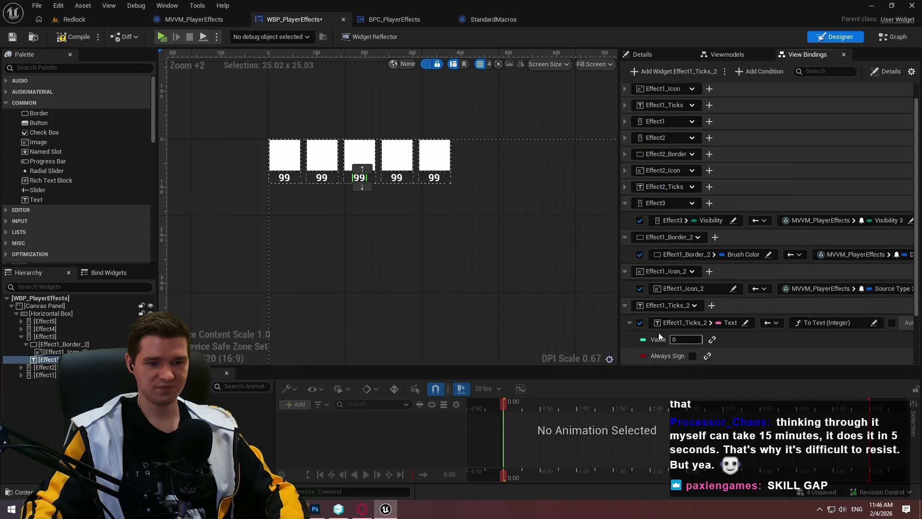
click(748, 276)
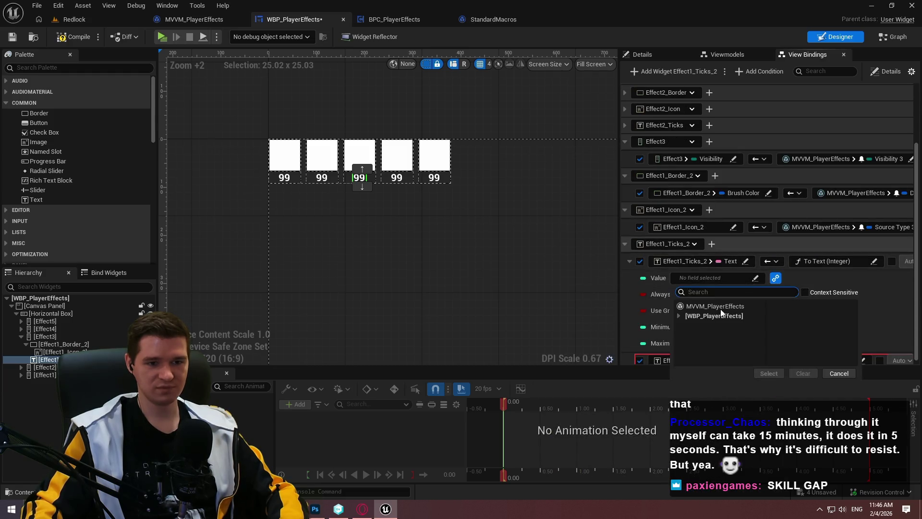
click(689, 306)
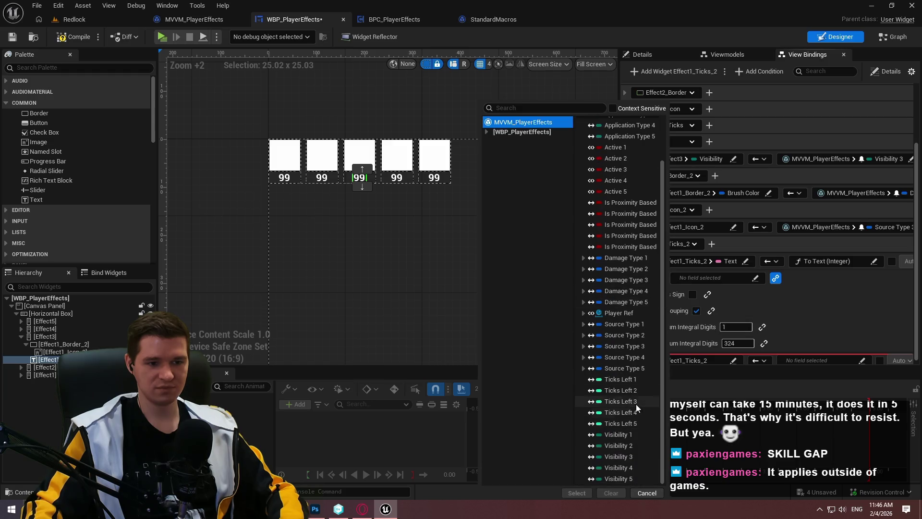
double_click(636, 404)
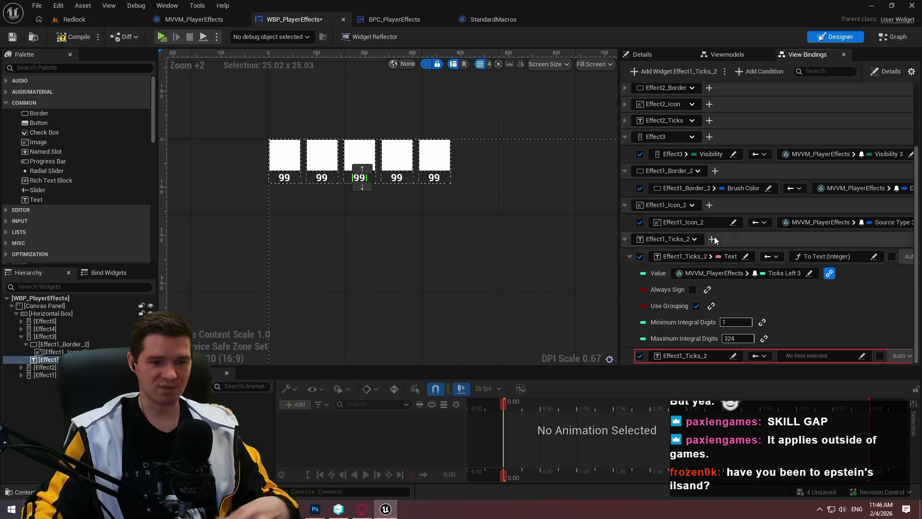
click(628, 256)
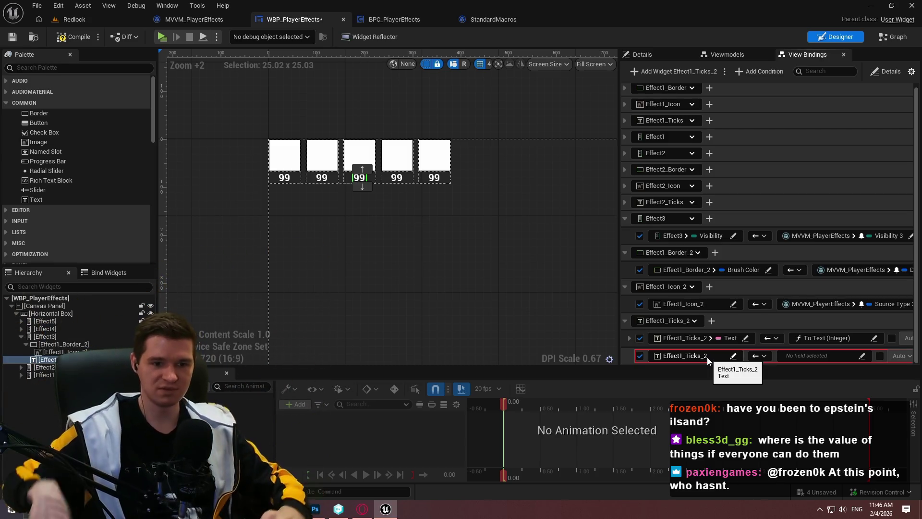
- Open the destination property list for the second, empty Effect1_Ticks_2 binding
click(713, 360)
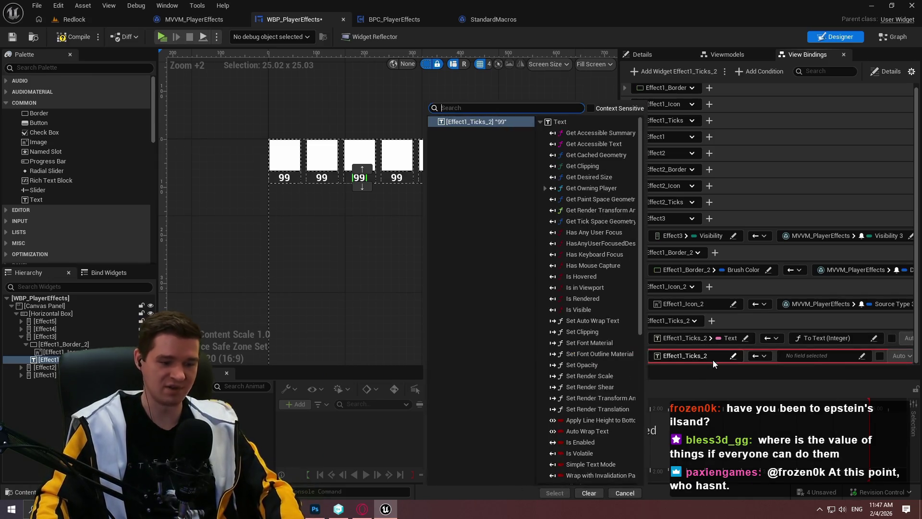
- Drive Effect1_Ticks_2 Visibility from MVVM_PlayerEffects Application Type 3, then compile
text(visi)
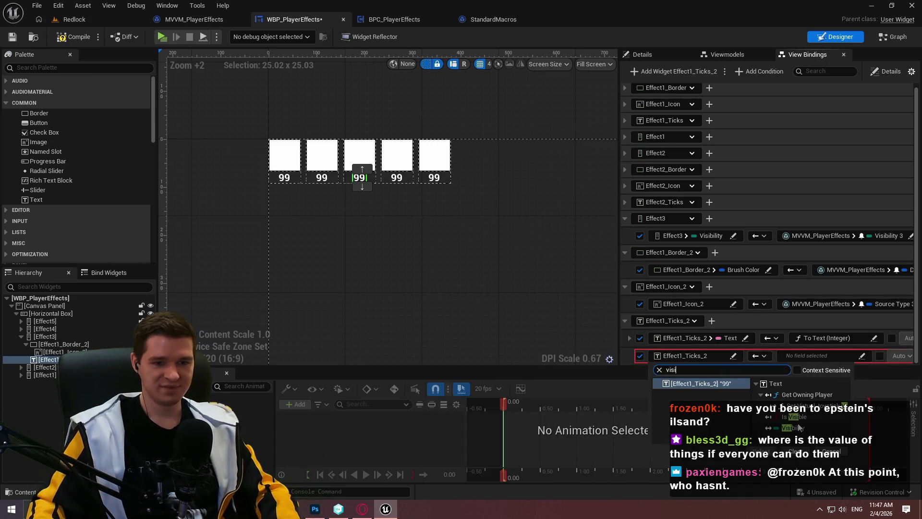
click(793, 428)
click(857, 357)
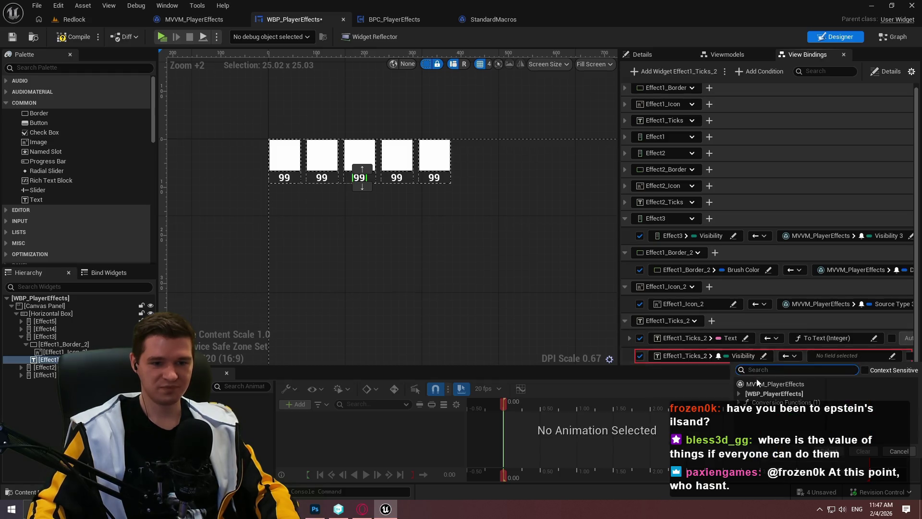
click(793, 384)
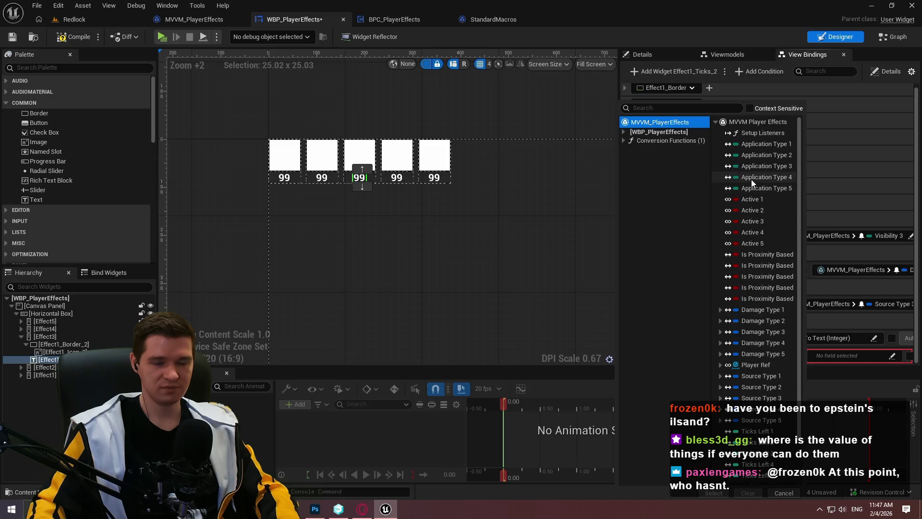
double_click(779, 171)
click(72, 36)
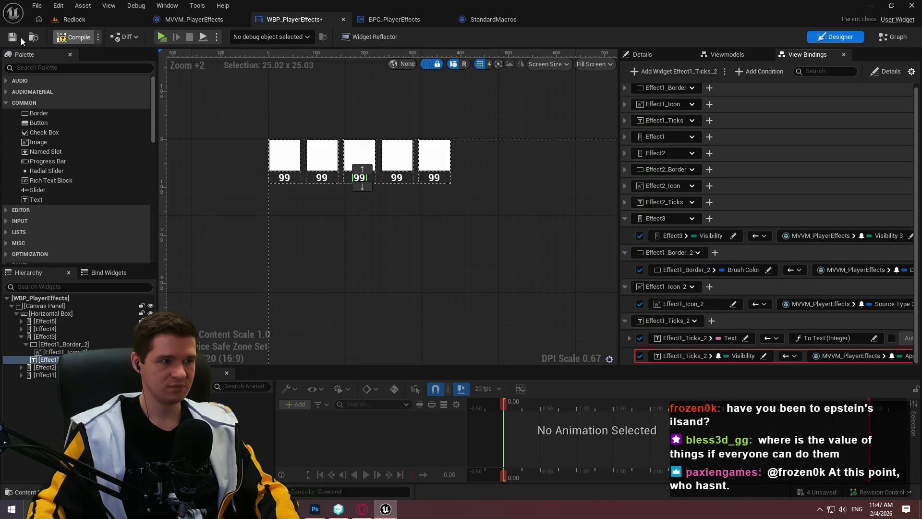
- Compile the widget blueprint and check the first icon's bindings for reference
click(18, 37)
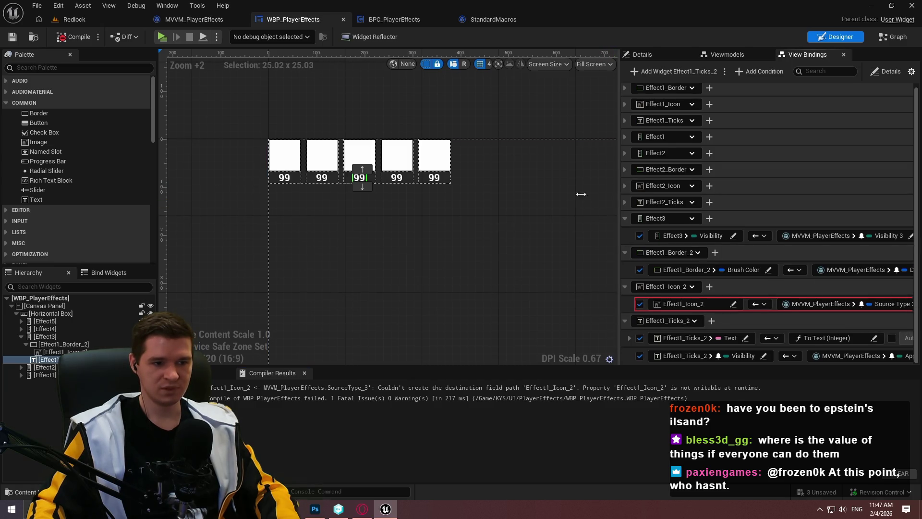
drag(619, 197, 540, 202)
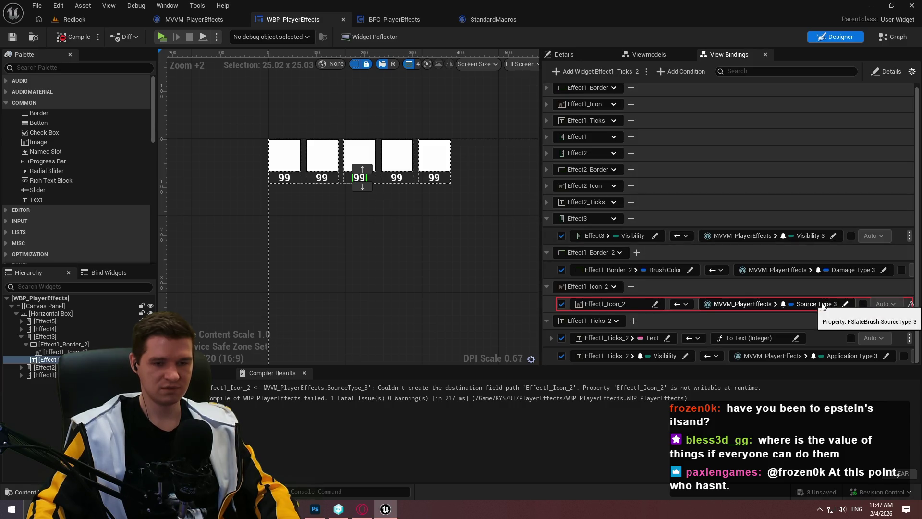
click(547, 105)
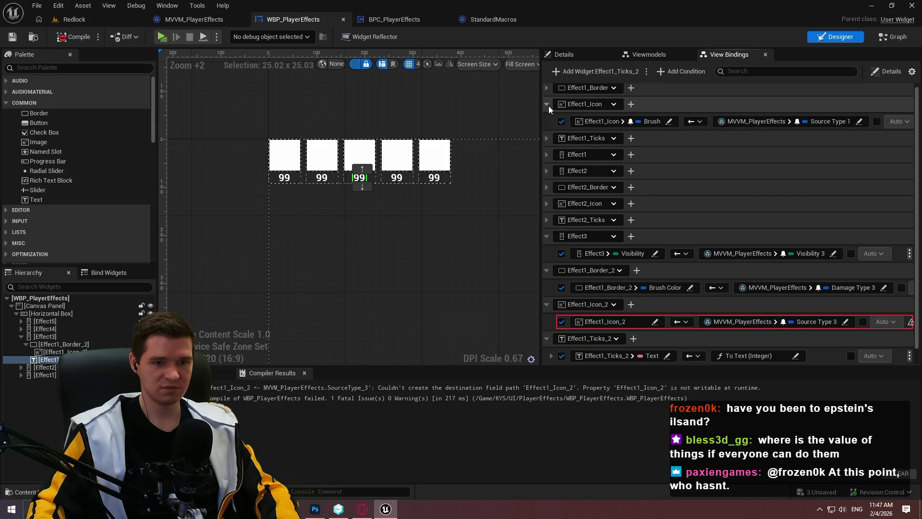
click(548, 104)
- Retarget the Effect1_Icon_2 binding to Brush and recompile successfully
click(655, 304)
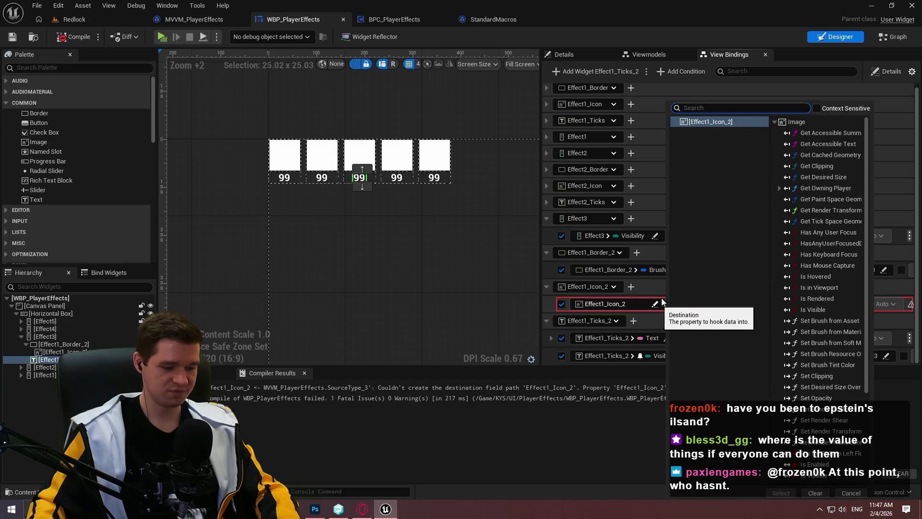
text(brus)
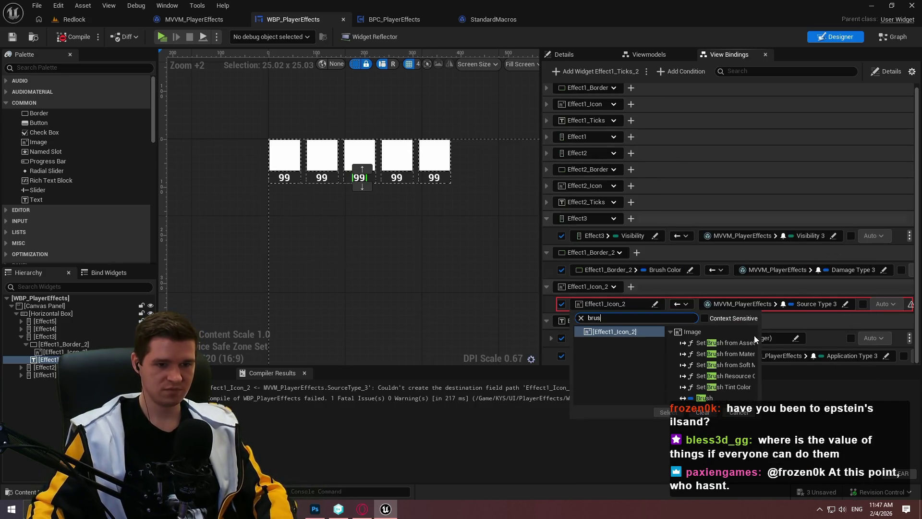
click(682, 376)
click(668, 399)
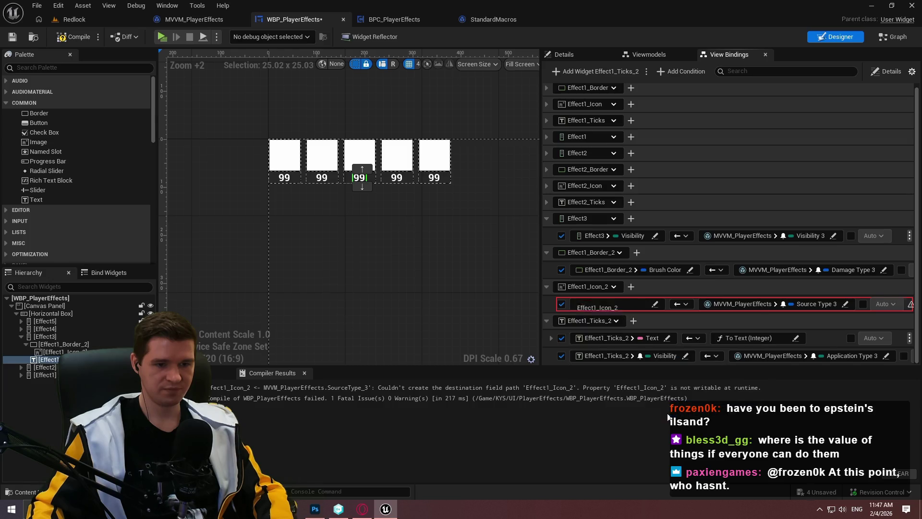
click(94, 40)
click(12, 37)
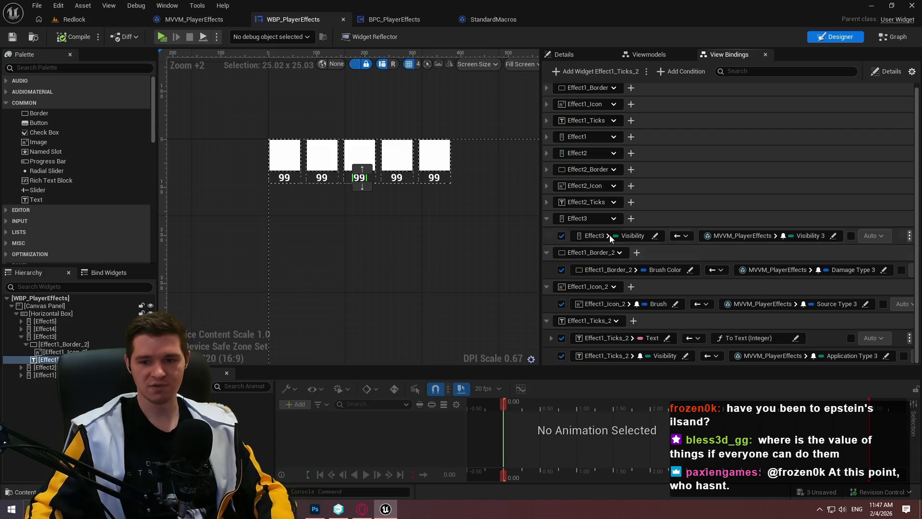
click(546, 219)
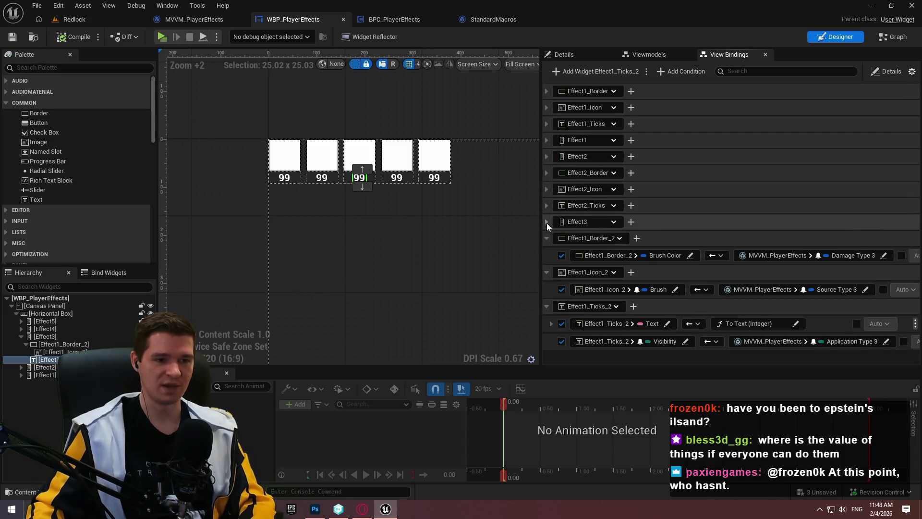
- Collapse the binding groups and rename the third border widget to Effect3_Border
click(546, 238)
click(545, 255)
click(546, 271)
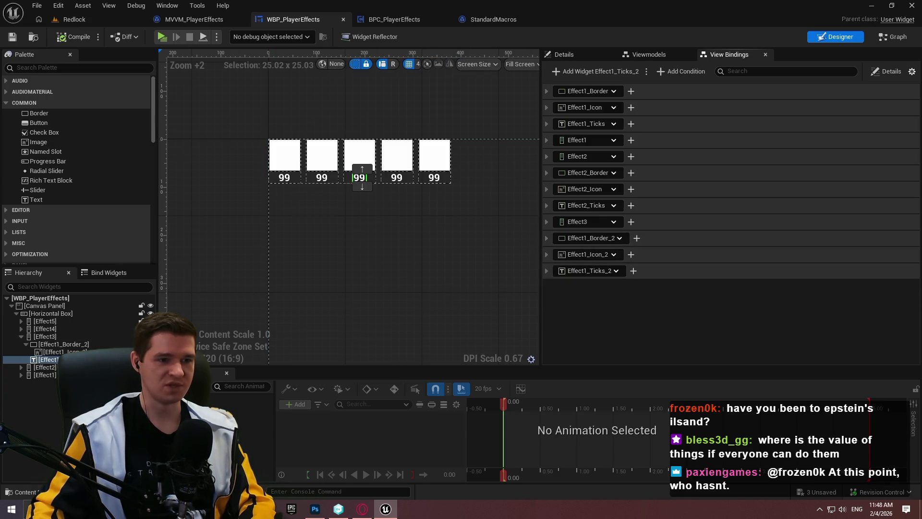
click(68, 345)
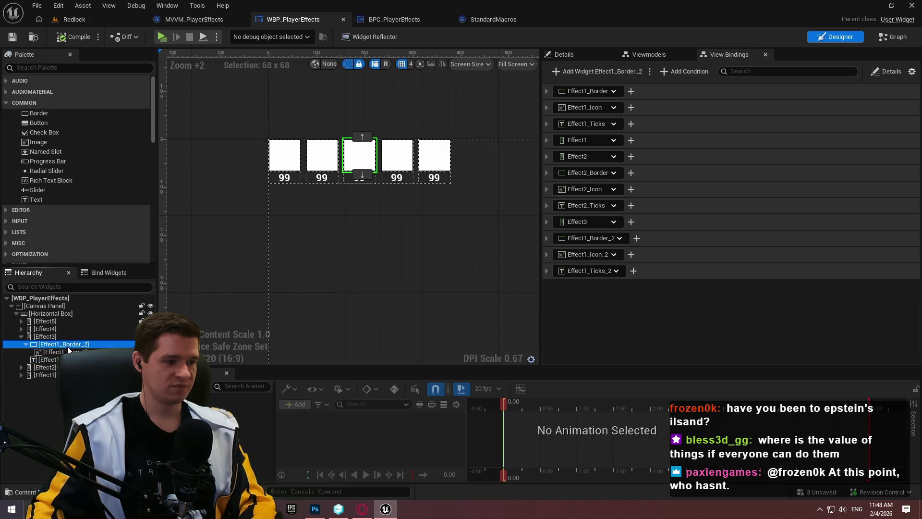
click(68, 346)
drag(90, 346, 58, 345)
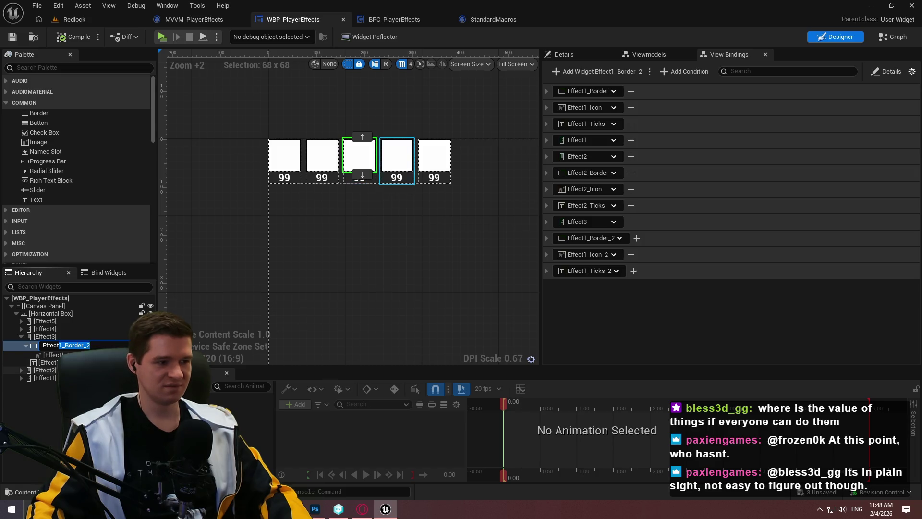
click(64, 345)
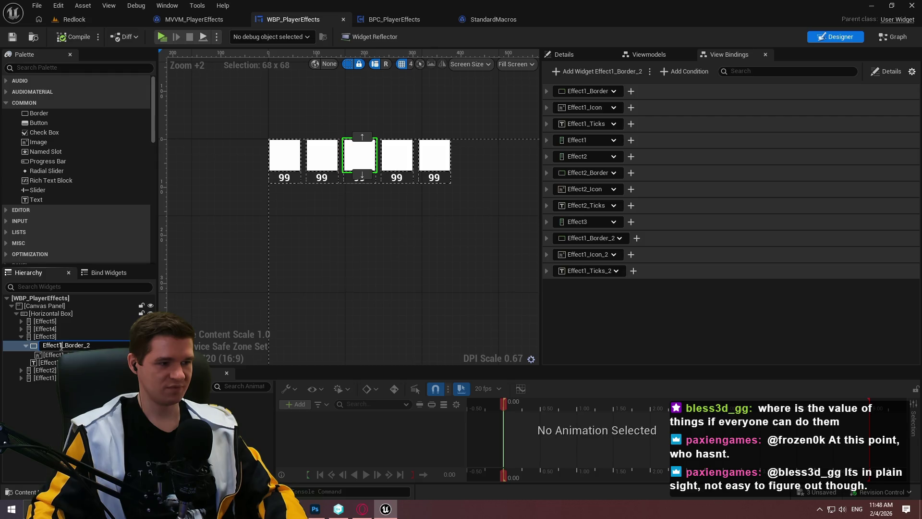
click(83, 346)
key(Delete)
key(Delete)
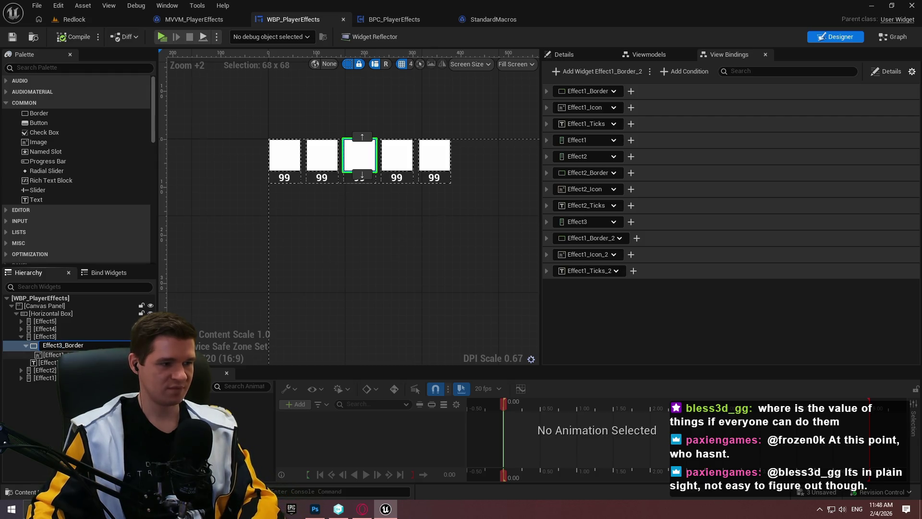
key(Return)
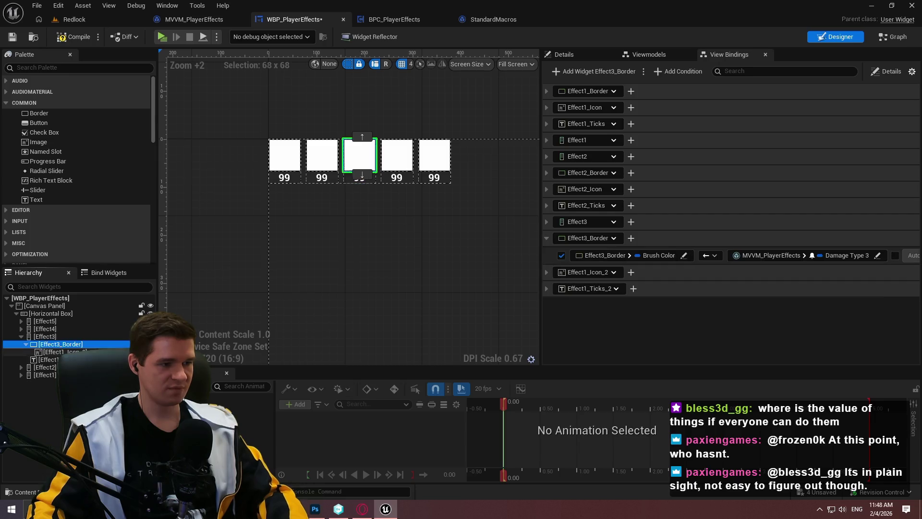
- Rename the third icon and tick text to Effect3_Icon and Effect3_Ticks, then compile
key(Down)
key(F2)
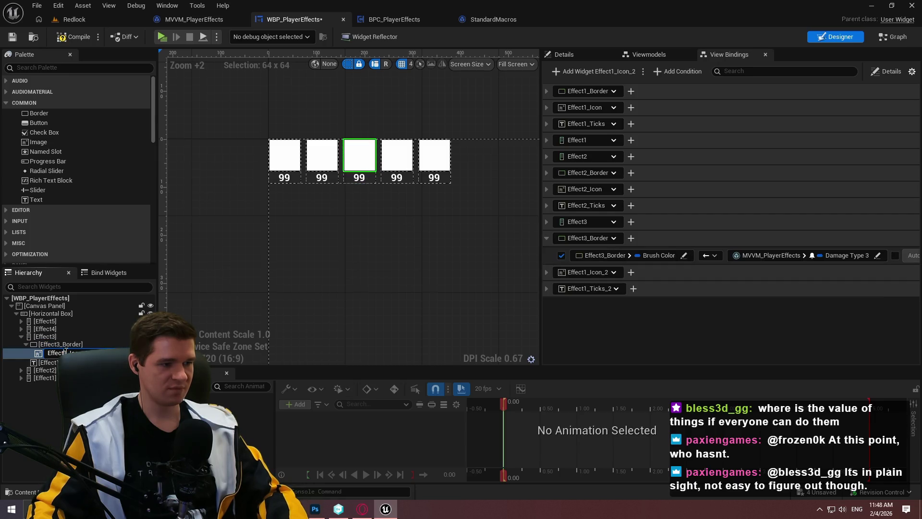
text(3)
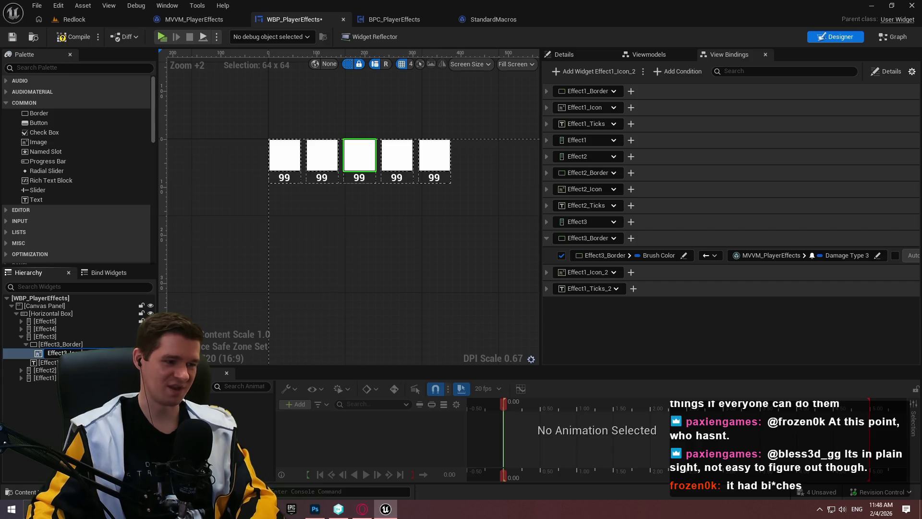
key(Return)
key(Down)
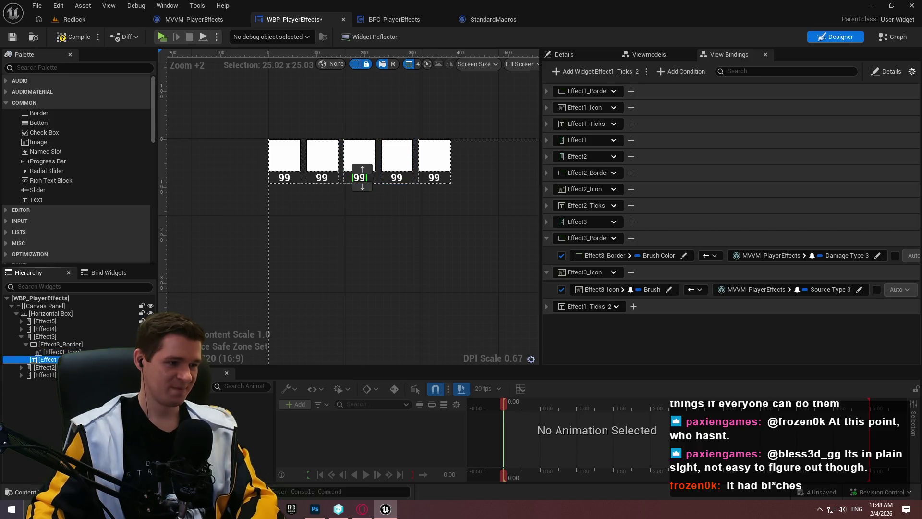
key(F2)
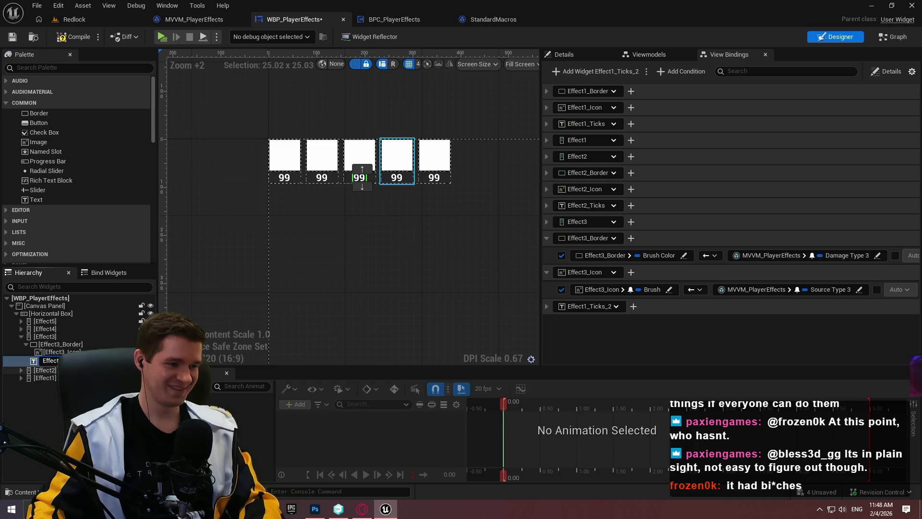
key(Return)
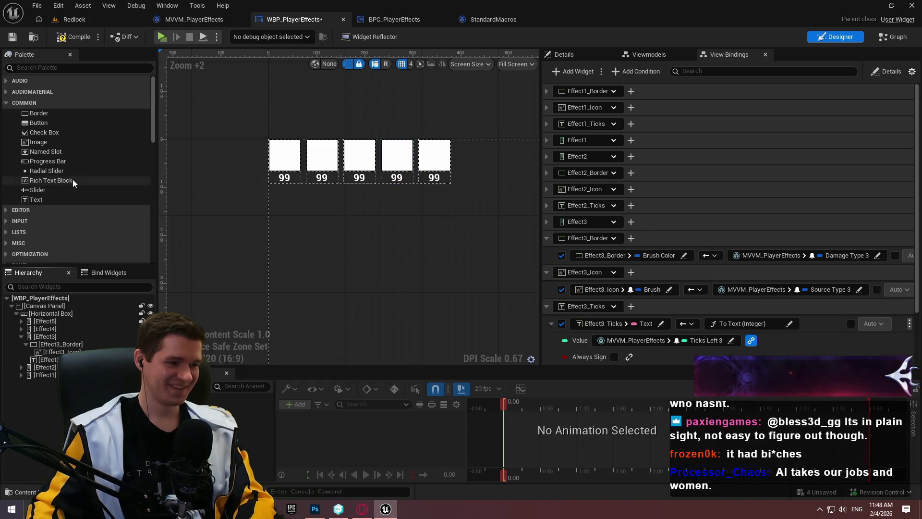
click(59, 38)
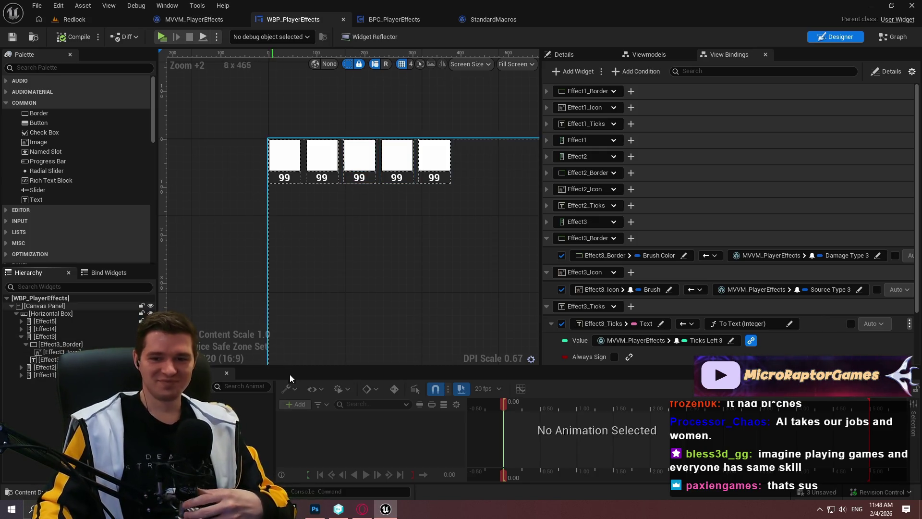
click(322, 155)
double_click(62, 338)
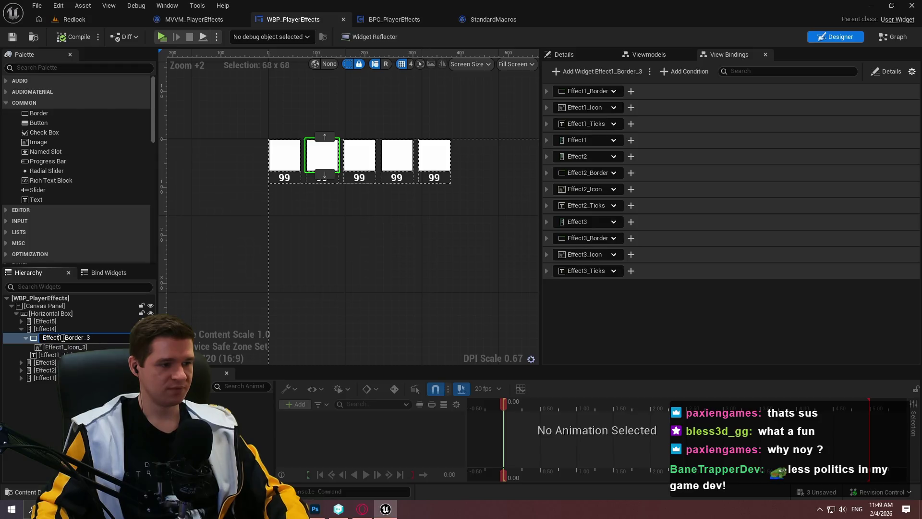
- Rename the fourth effect's border and icon to Effect4_Border and Effect4_Icon
text(4)
key(End)
key(BackSpace)
key(BackSpace)
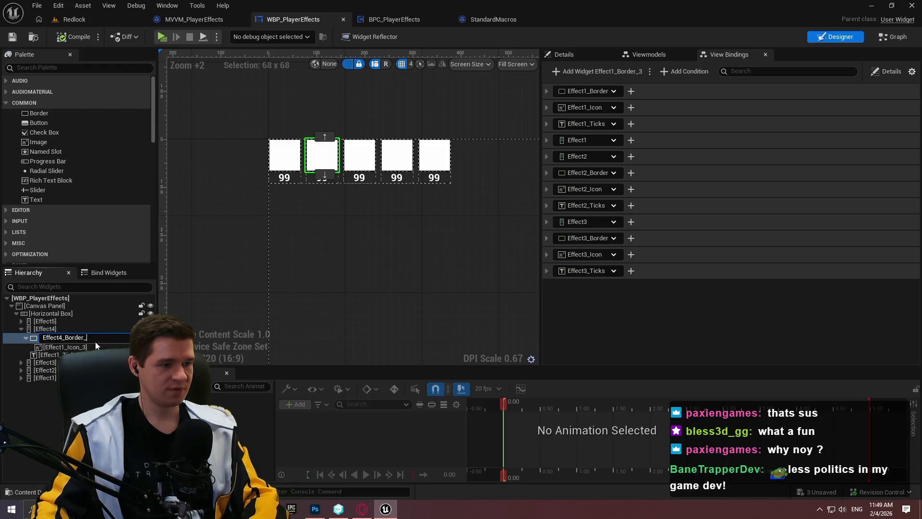
key(Return)
click(62, 343)
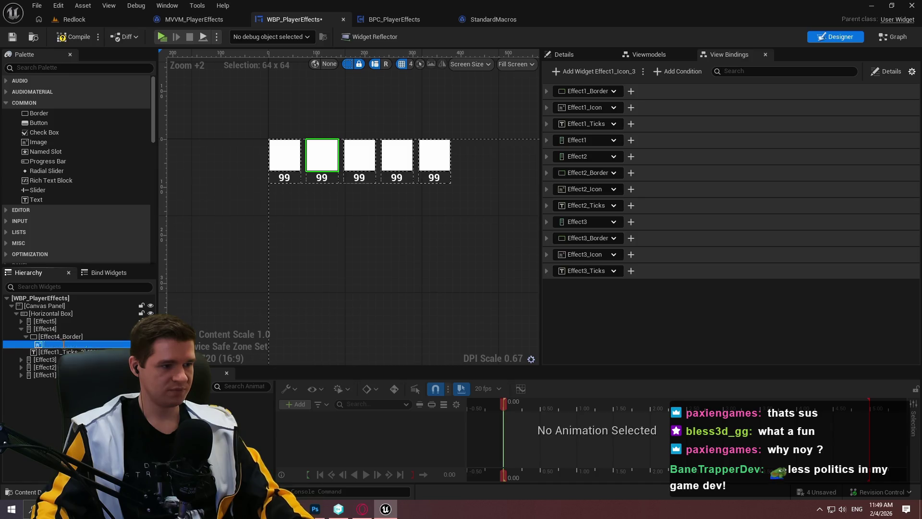
double_click(65, 345)
key(BackSpace)
text(4)
key(End)
key(BackSpace)
key(BackSpace)
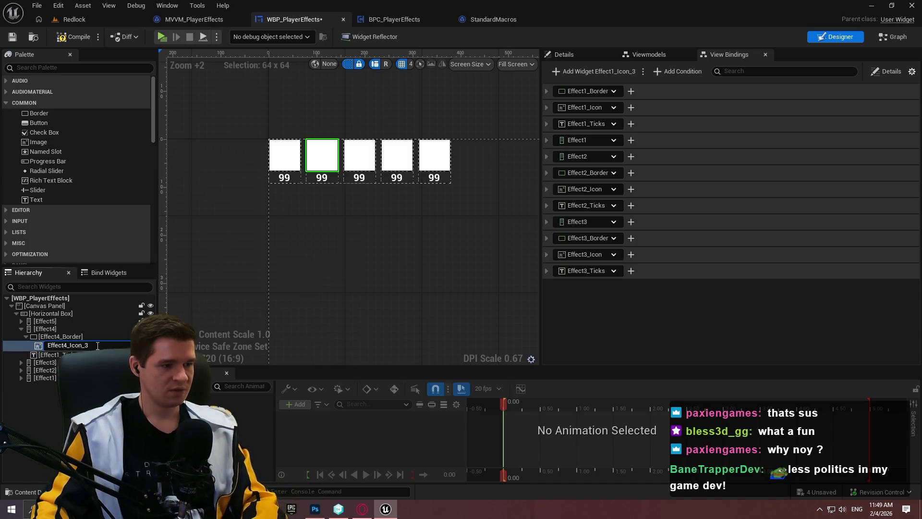
key(Return)
- Rename the fourth tick text to Effect4_Ticks and recompile the widget blueprint
click(68, 352)
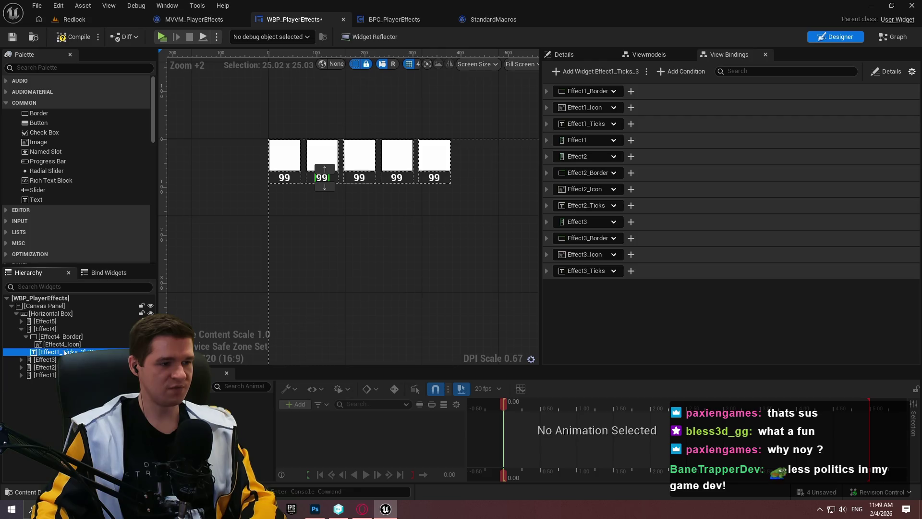
double_click(83, 352)
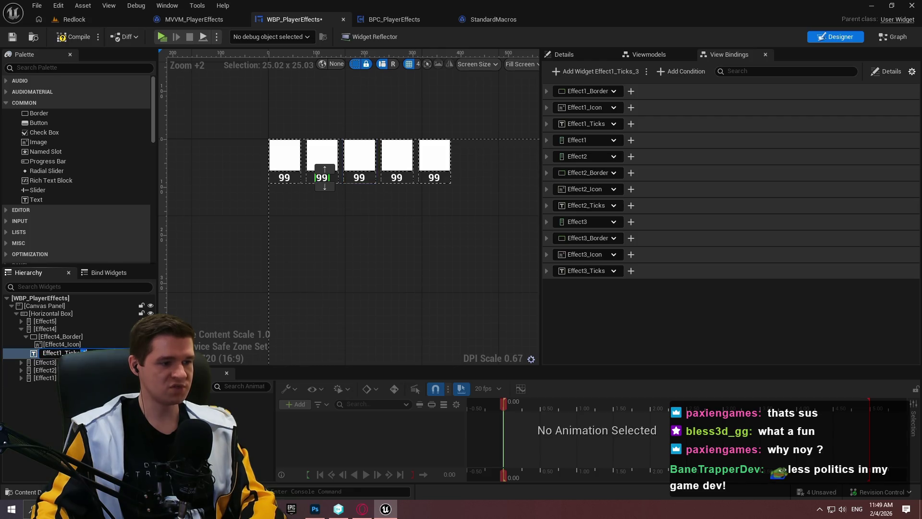
key(BackSpace)
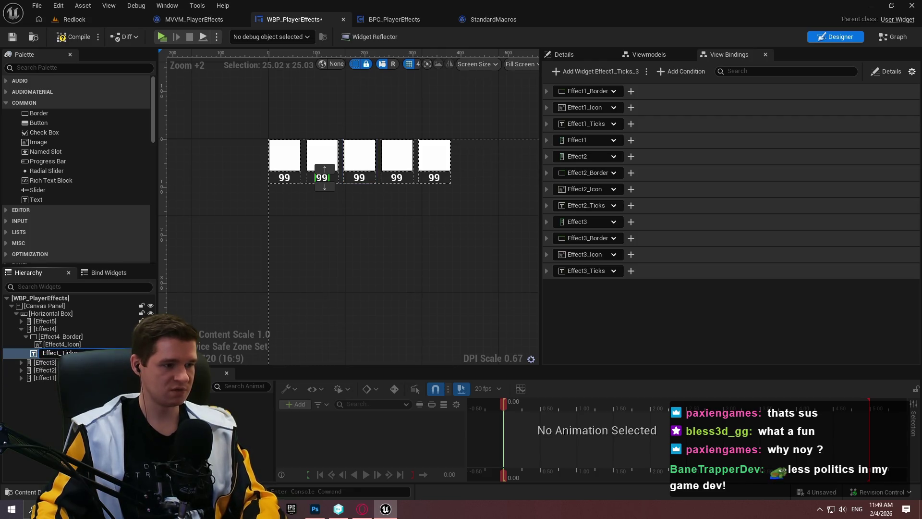
text(4)
key(Return)
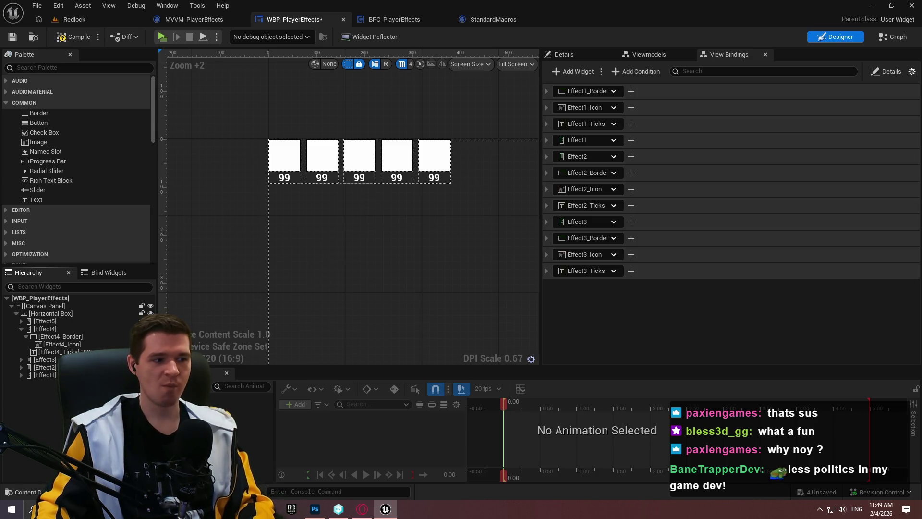
click(70, 40)
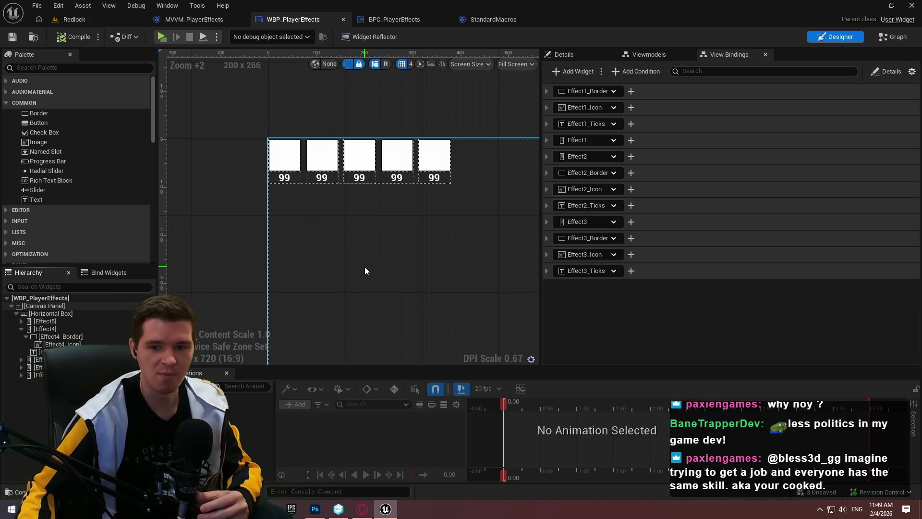
click(61, 351)
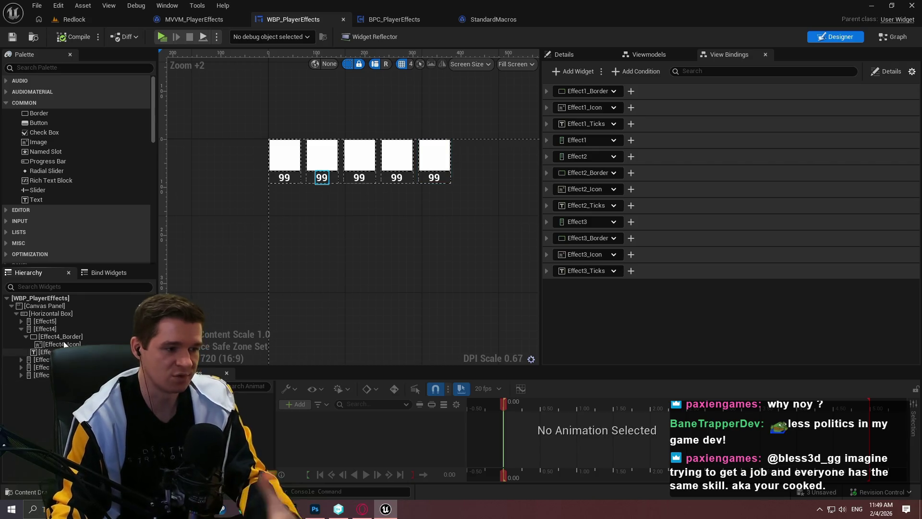
- Add an Effect4 binding driving Visibility from MVVM_PlayerEffects Visibility 4
click(56, 328)
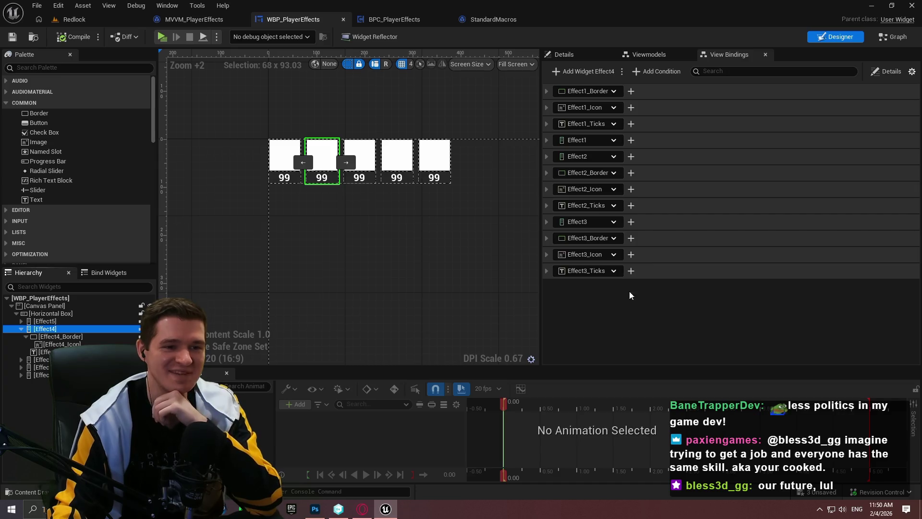
click(576, 71)
click(547, 221)
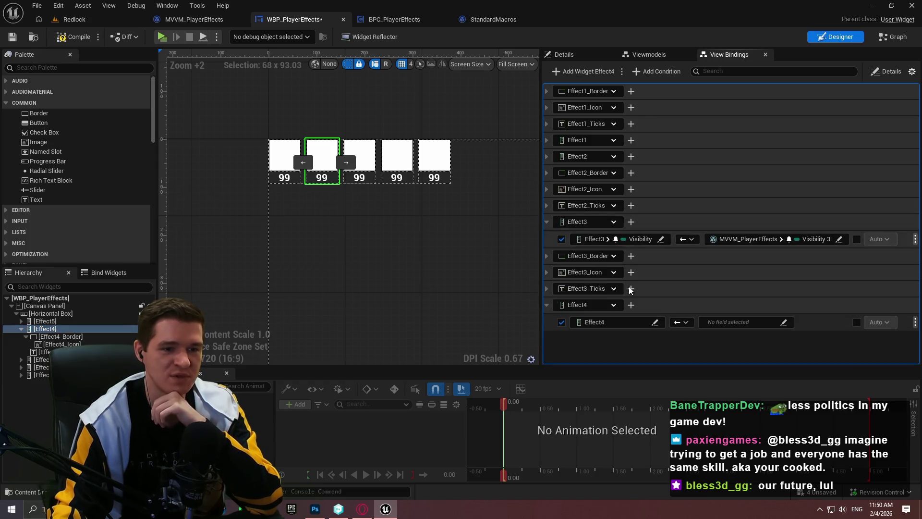
click(632, 321)
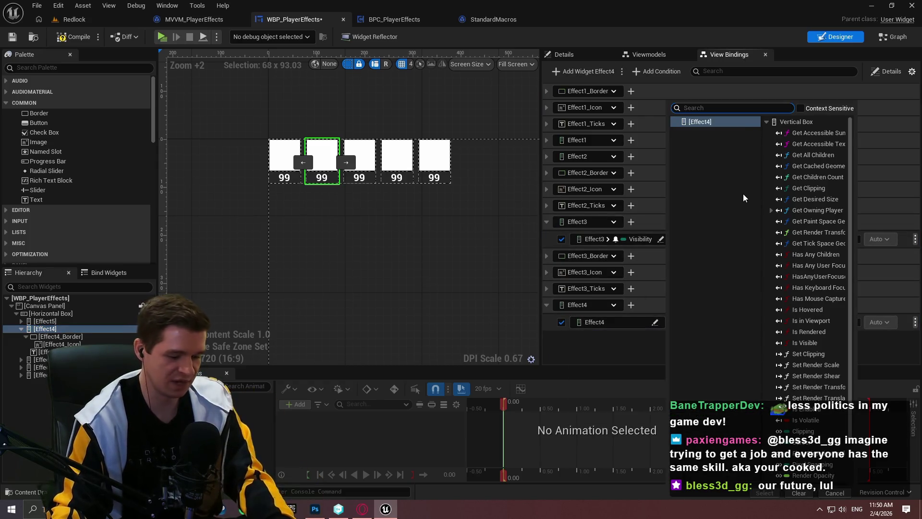
text(vis)
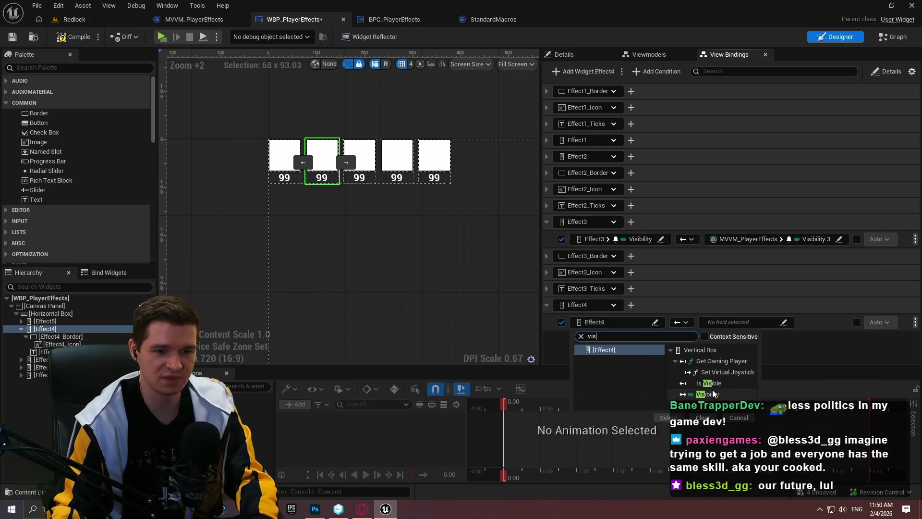
click(710, 394)
click(665, 418)
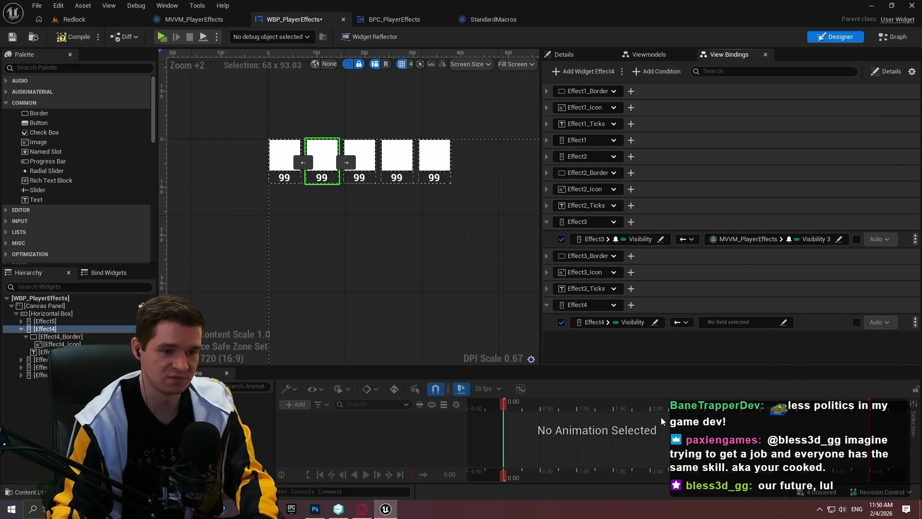
click(760, 324)
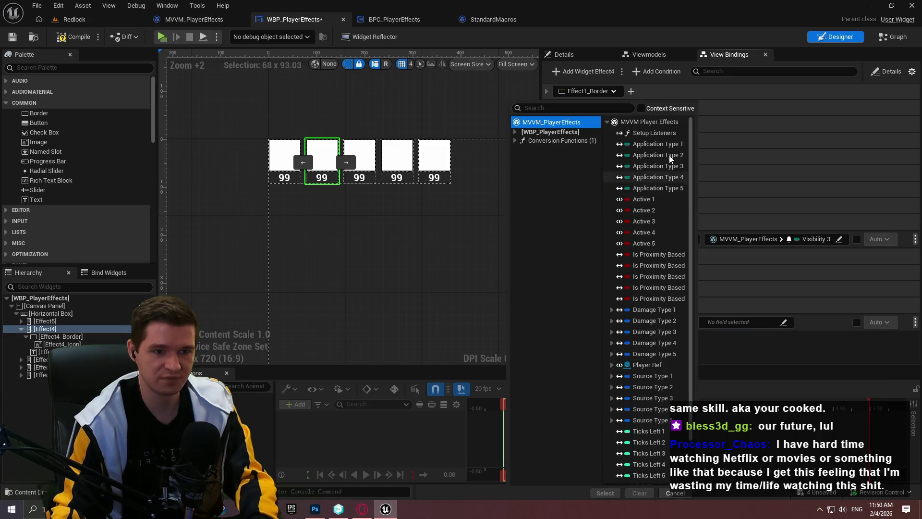
scroll(662, 298, down, 3)
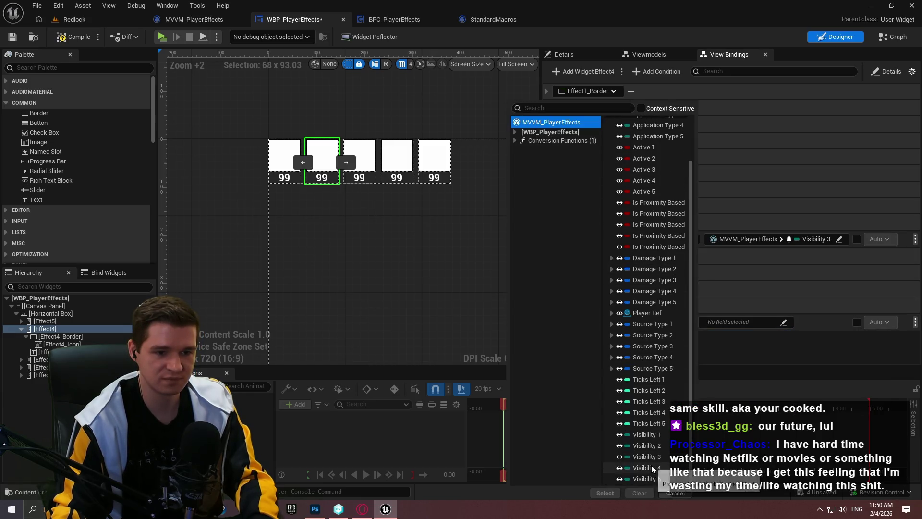
double_click(652, 467)
- Compile and save WBP_PlayerEffects, then review the Effect4 and Effect1_Border bindings
click(72, 36)
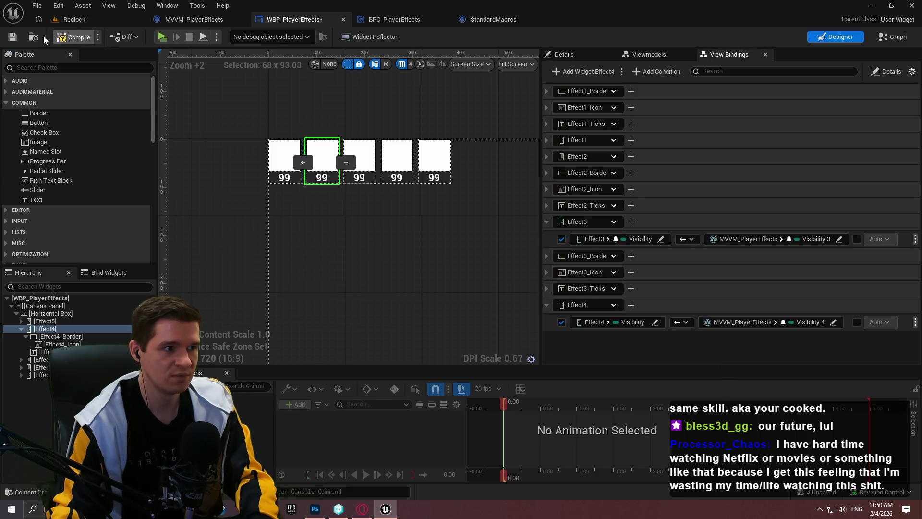
click(12, 36)
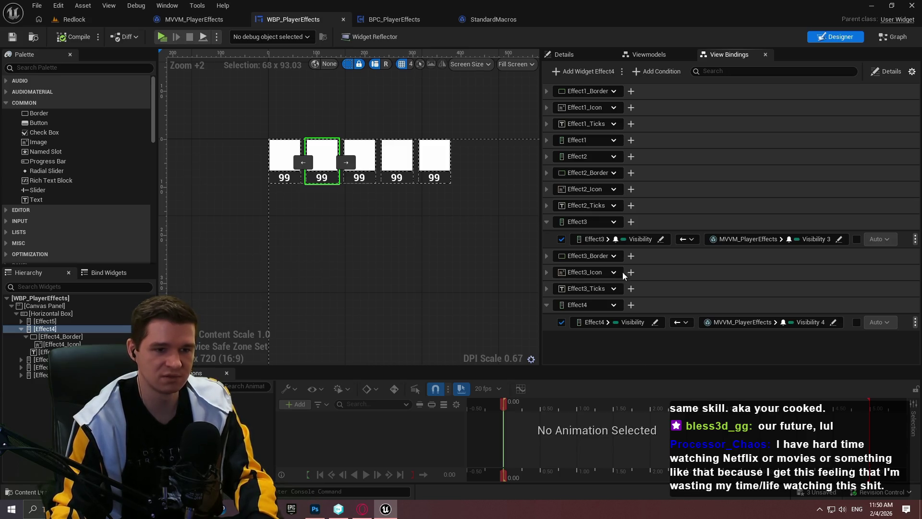
click(546, 222)
click(546, 286)
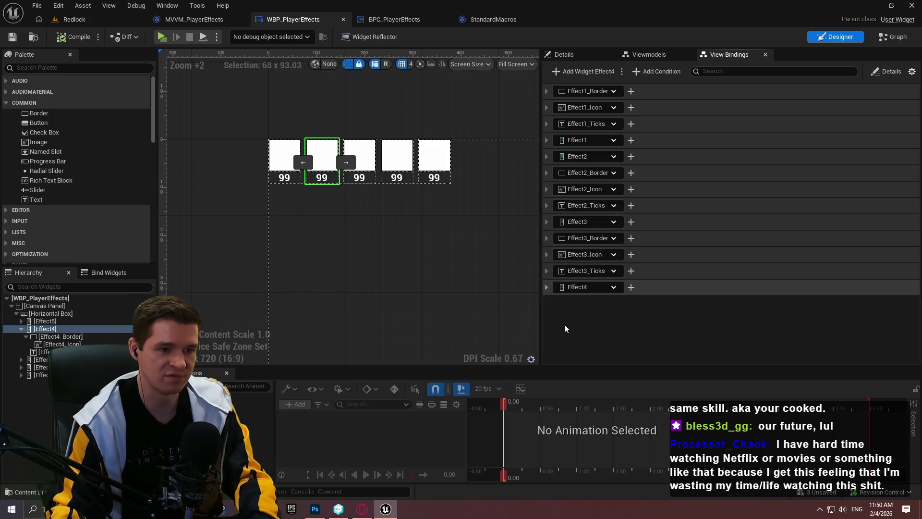
click(546, 287)
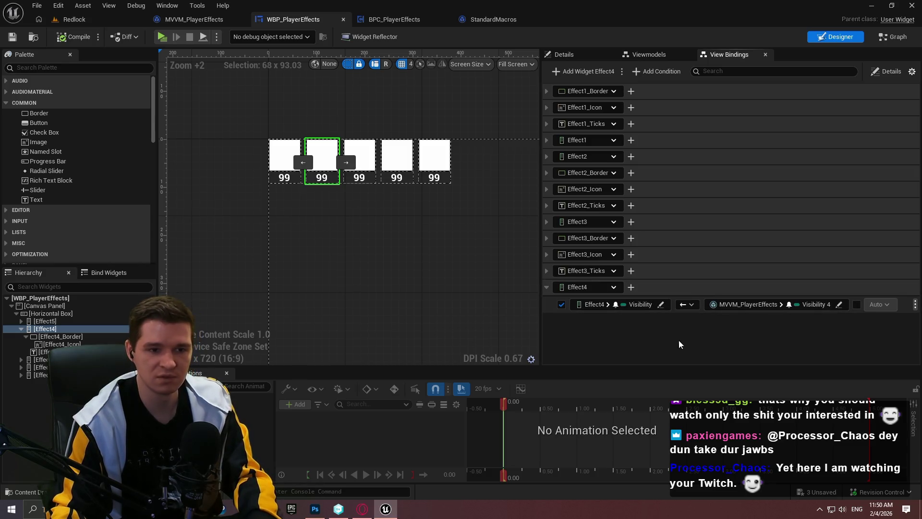
click(546, 91)
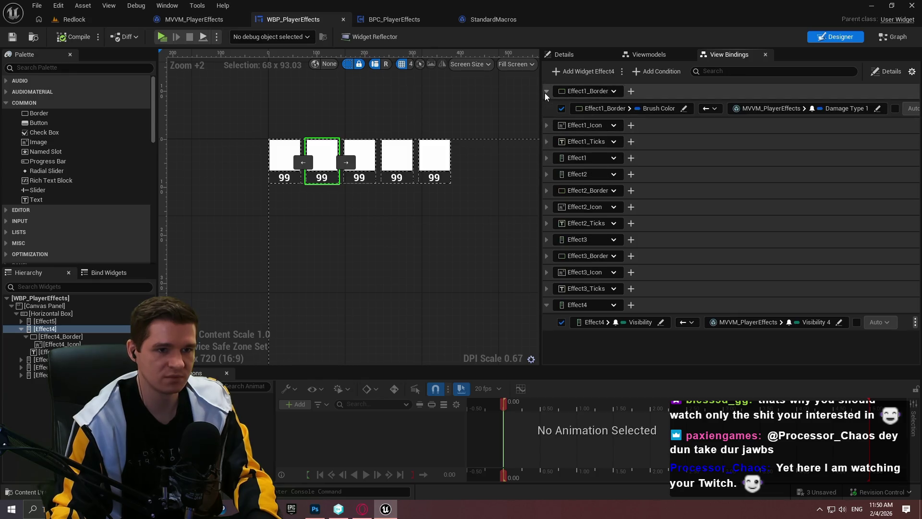
click(54, 329)
- Bind Effect4_Border's Brush Color to MVVM_PlayerEffects Damage Type 4, then collapse the binding groups
click(322, 154)
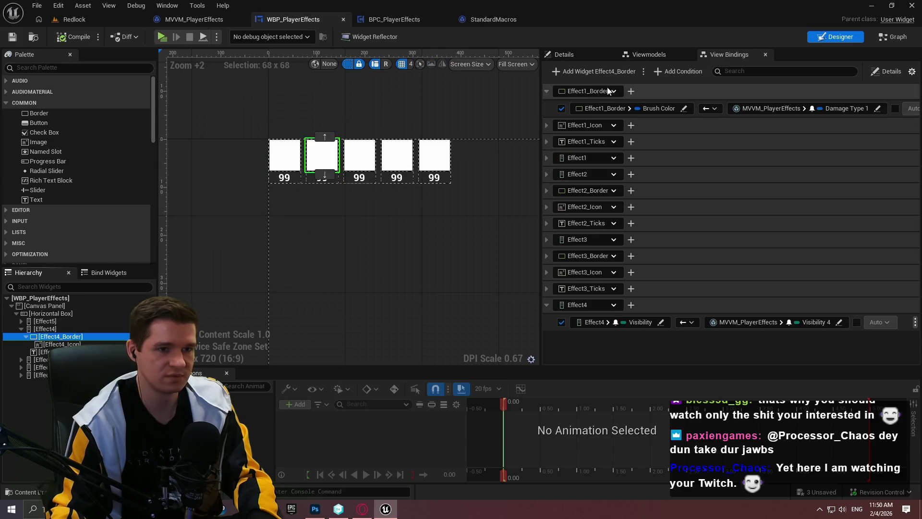
click(588, 71)
click(624, 357)
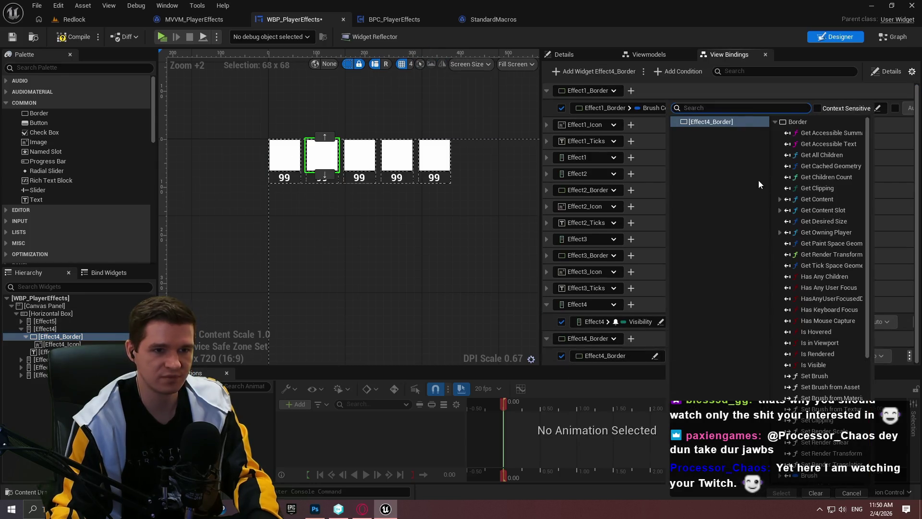
text(brus)
double_click(811, 353)
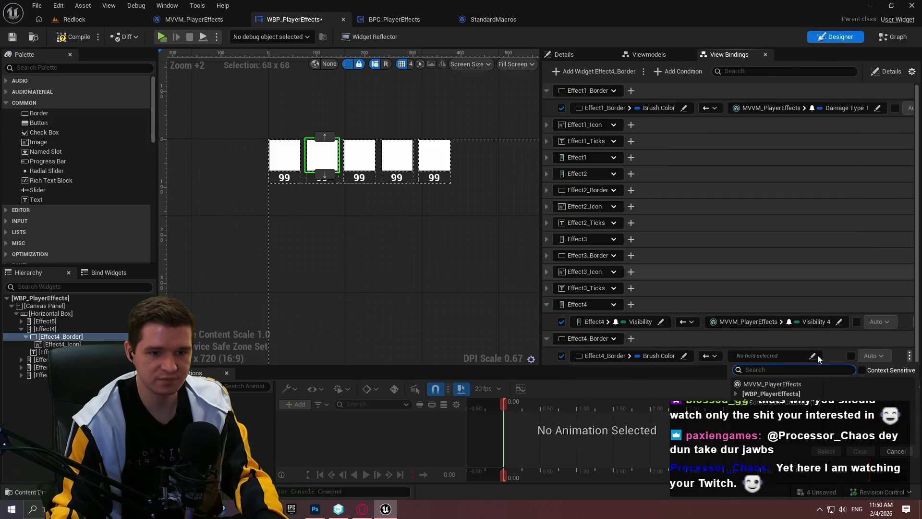
click(812, 356)
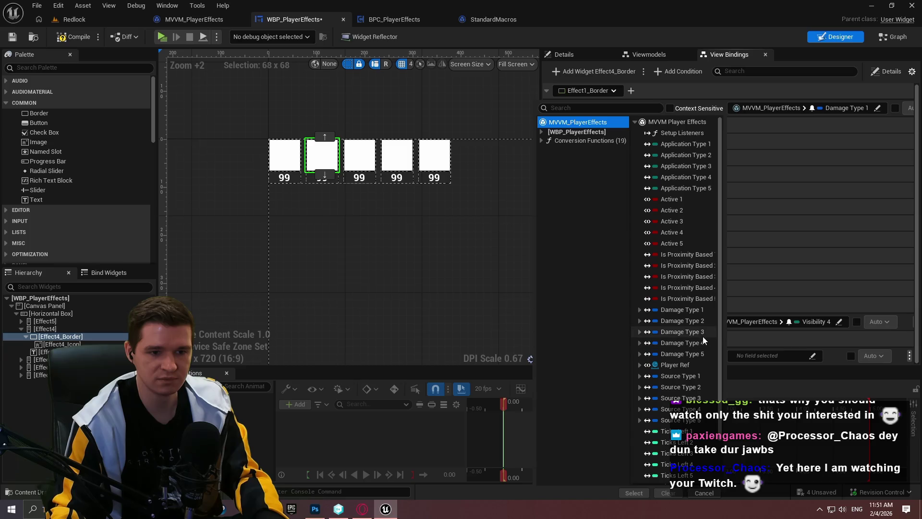
double_click(682, 343)
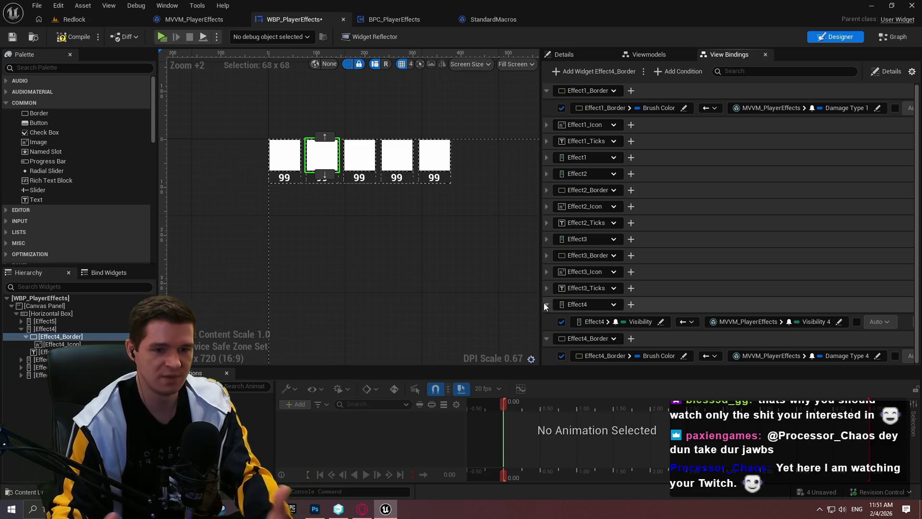
scroll(548, 306, up, 1)
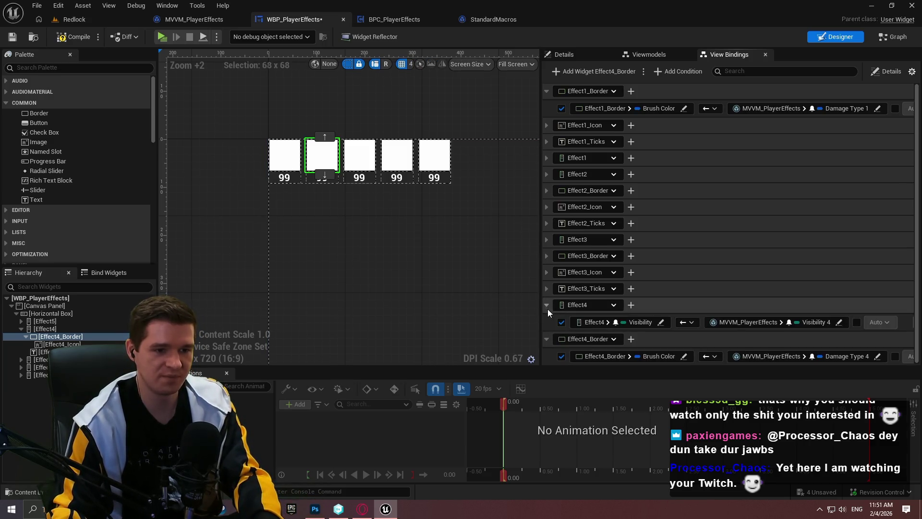
click(547, 306)
click(546, 321)
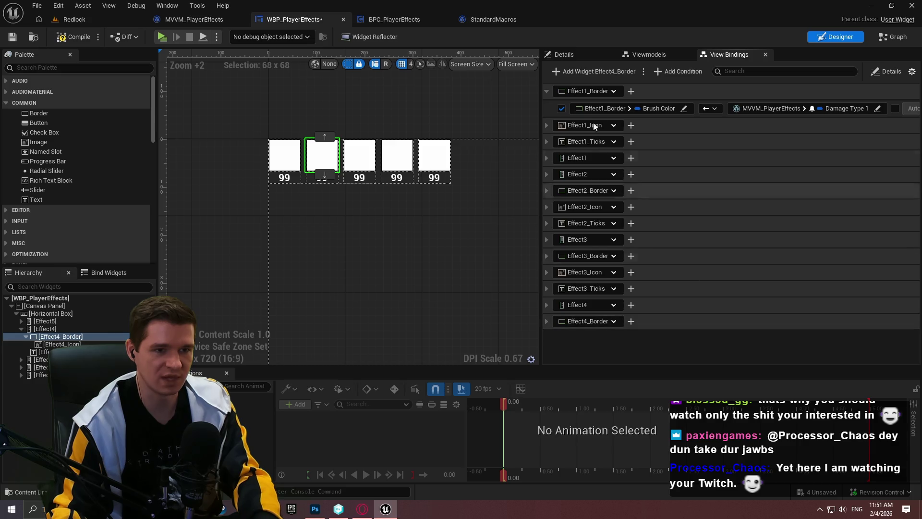
click(546, 92)
- Add an Effect4_Icon binding driving its Brush from MVVM_PlayerEffects Source Type 4
click(62, 344)
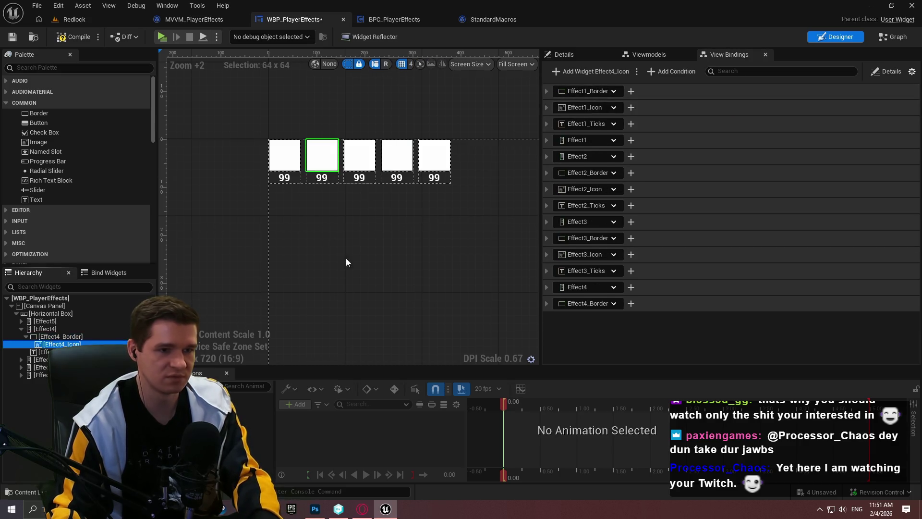
click(592, 71)
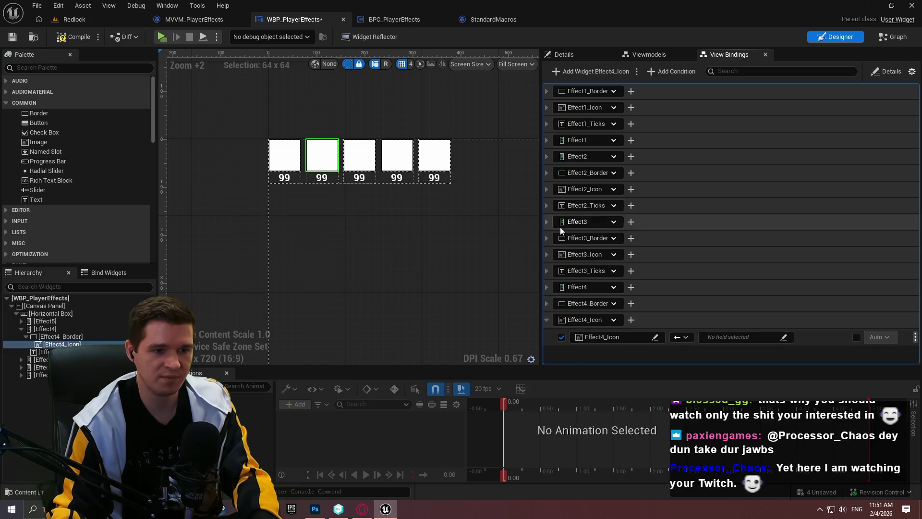
click(547, 205)
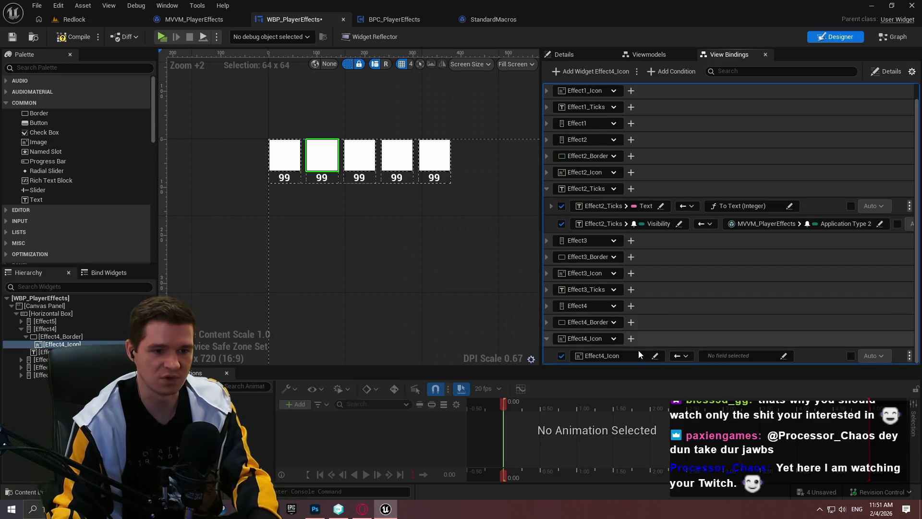
click(635, 354)
text(tex)
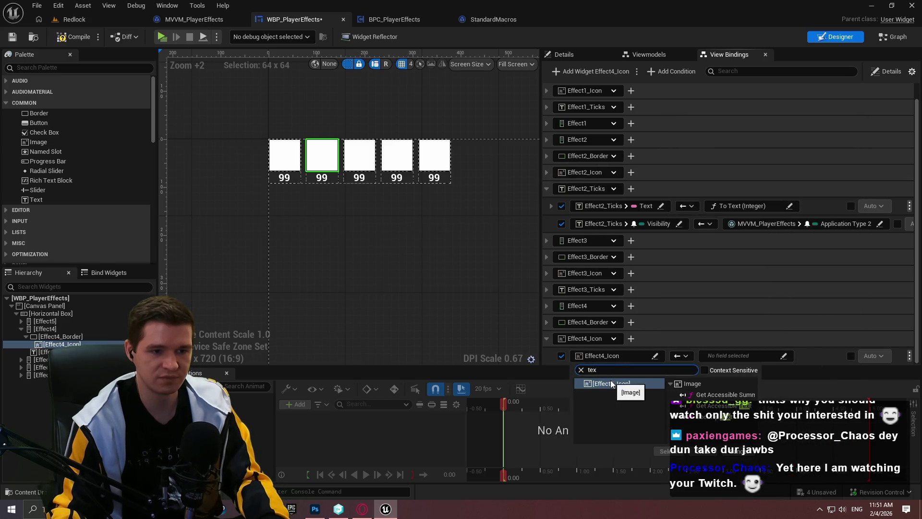
key(BackSpace)
key(BackSpace)
key(BackSpace)
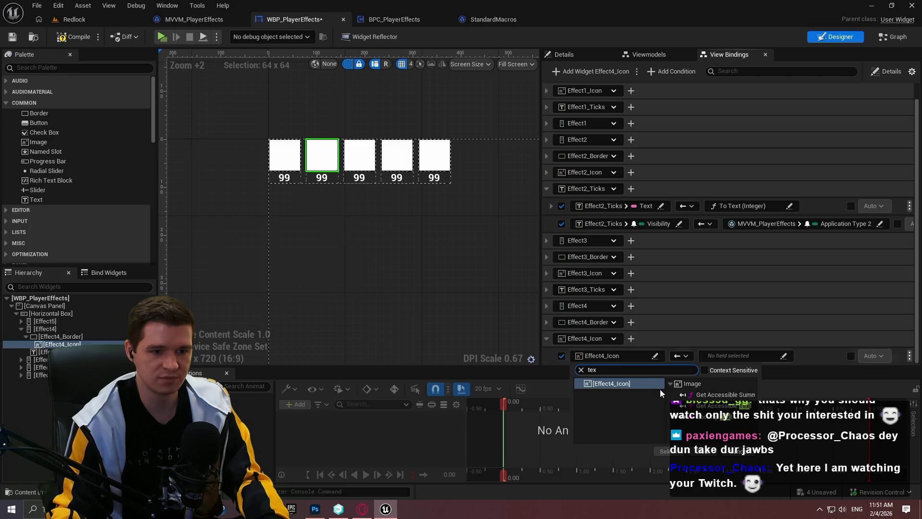
text(bru)
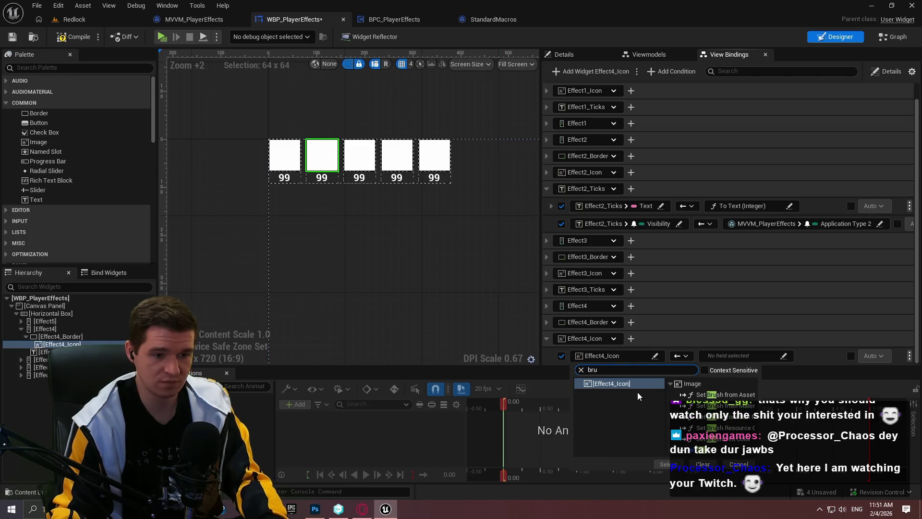
click(710, 427)
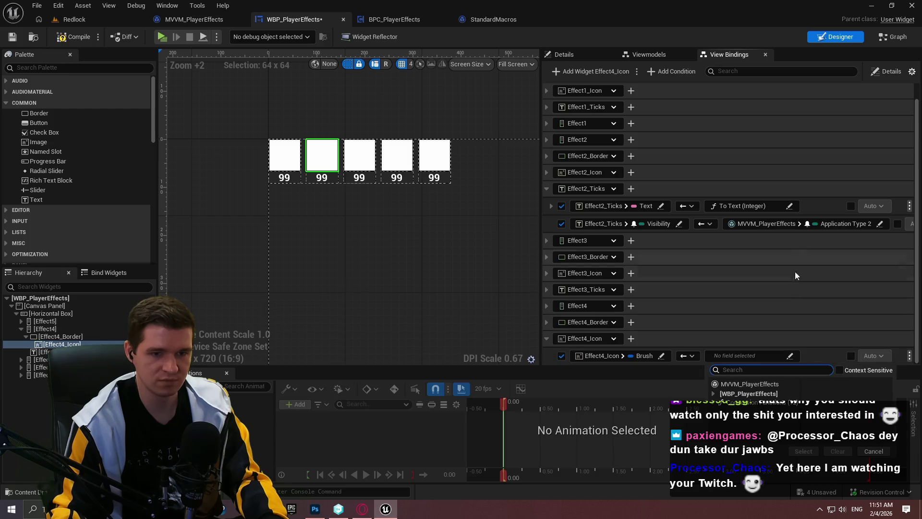
click(741, 356)
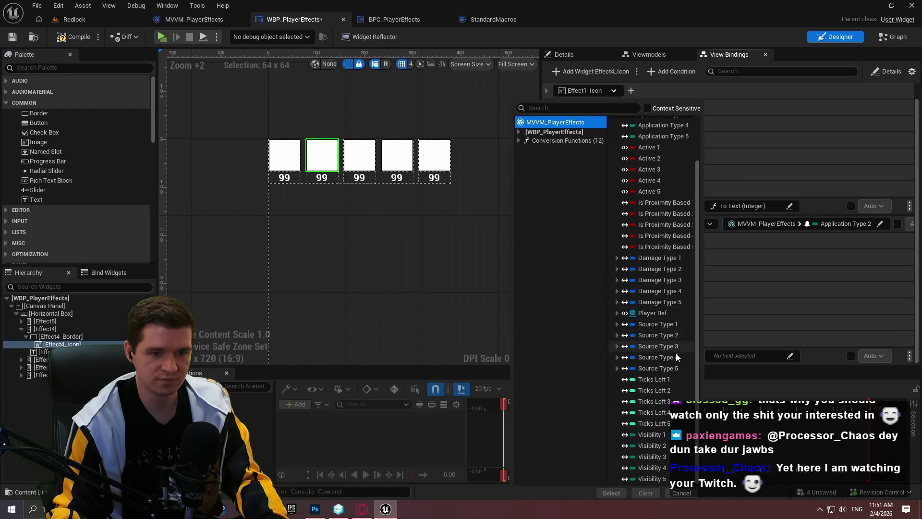
click(673, 356)
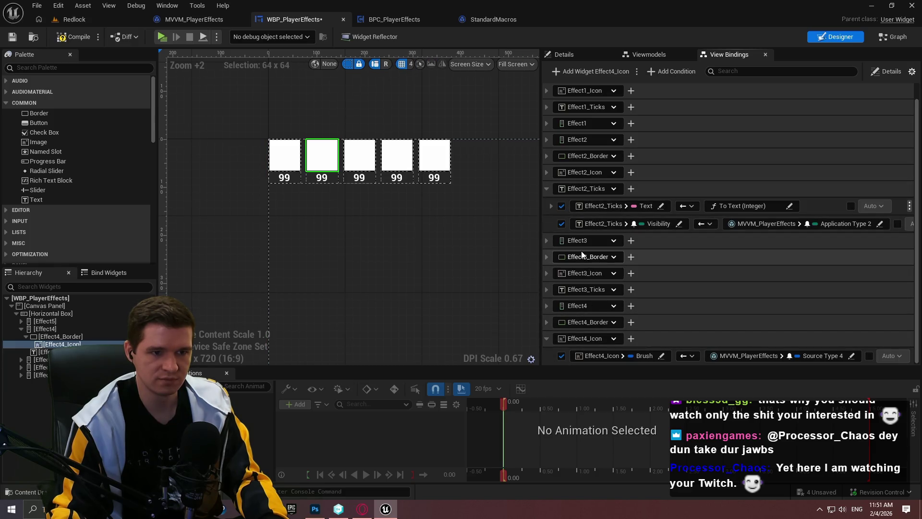
click(548, 339)
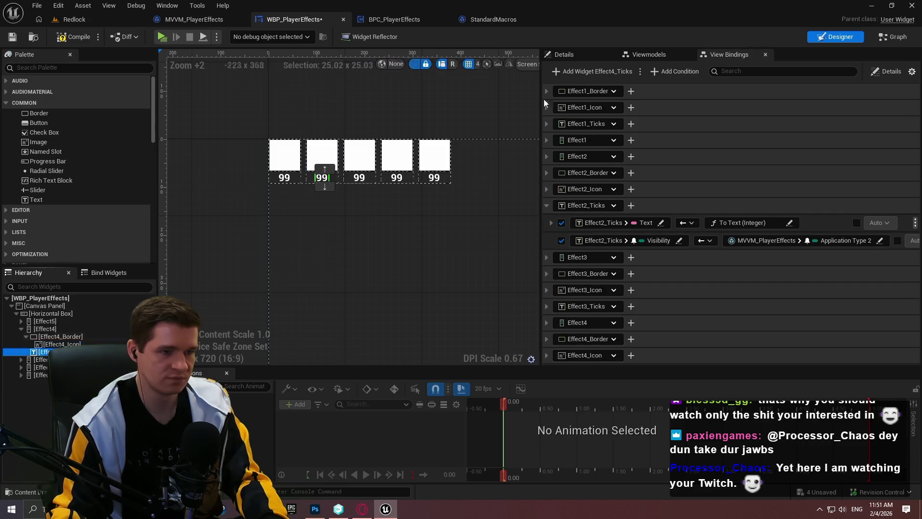
- Add two Effect4_Ticks bindings with Text and Visibility as destinations
click(599, 73)
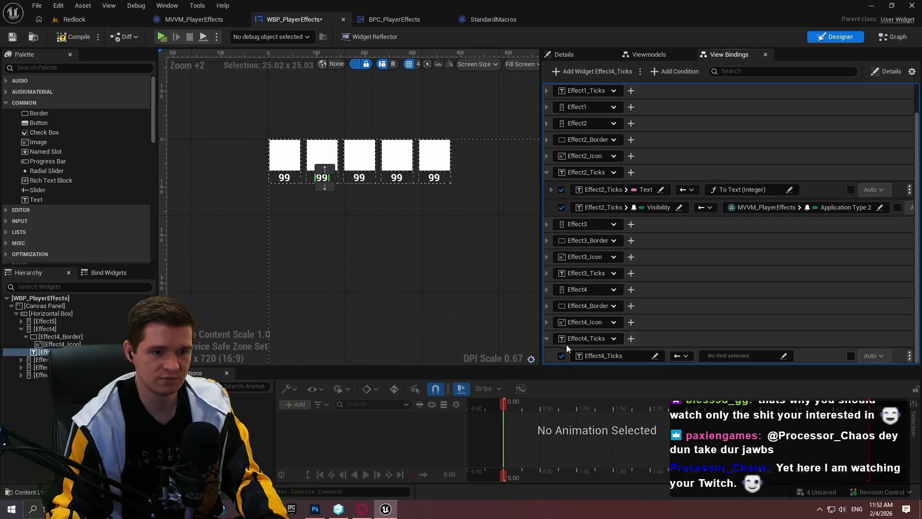
click(632, 339)
click(640, 343)
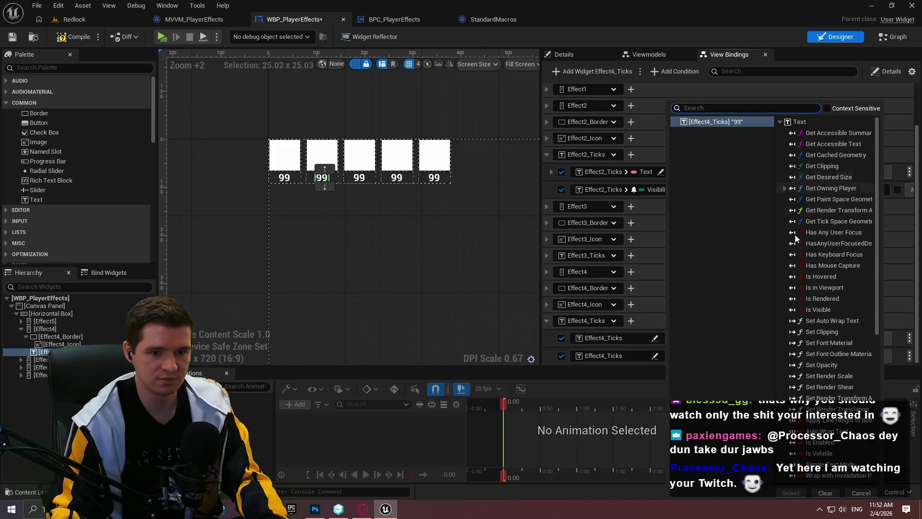
text(tex)
click(711, 269)
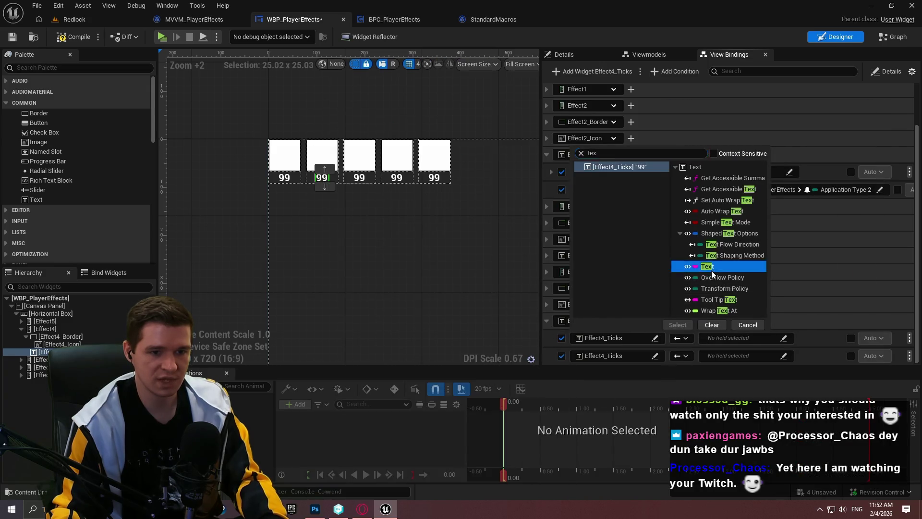
click(711, 270)
click(630, 352)
text(visi)
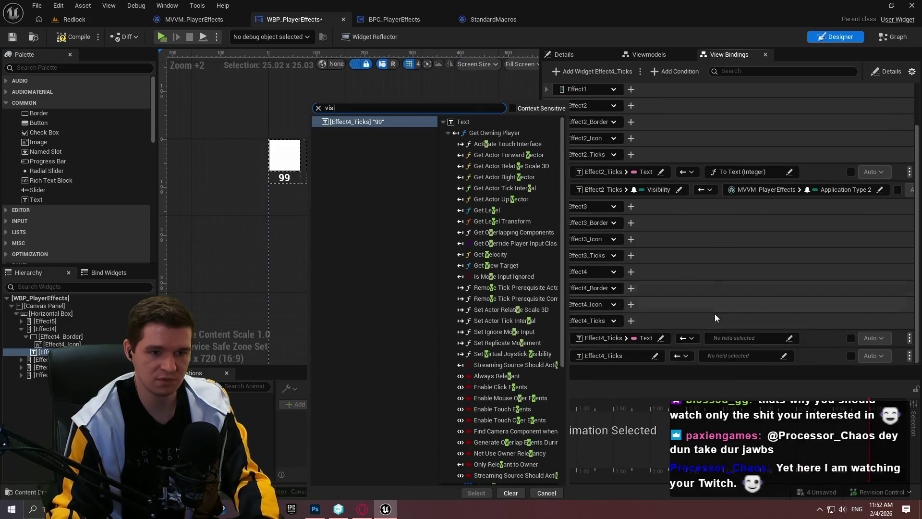
key(Return)
- Convert the Text binding with To Text (Integer), Value fed from Ticks Left 4
click(752, 336)
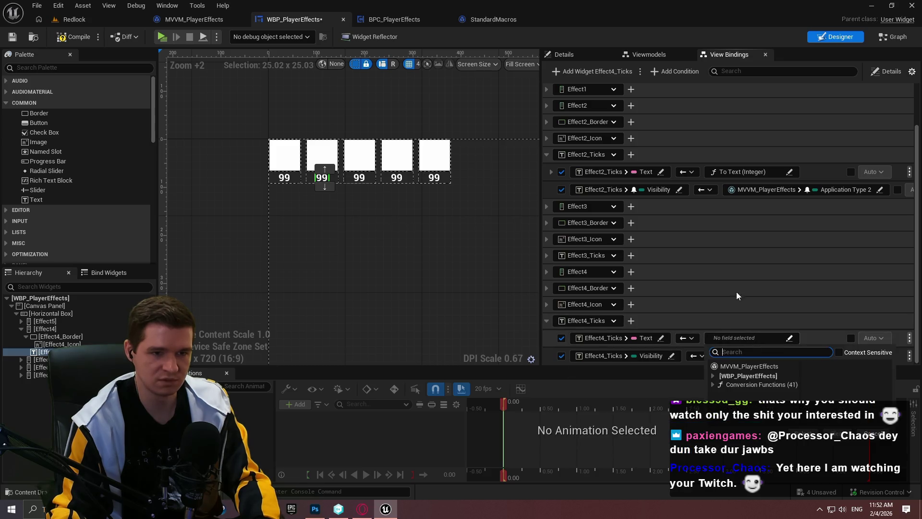
click(748, 384)
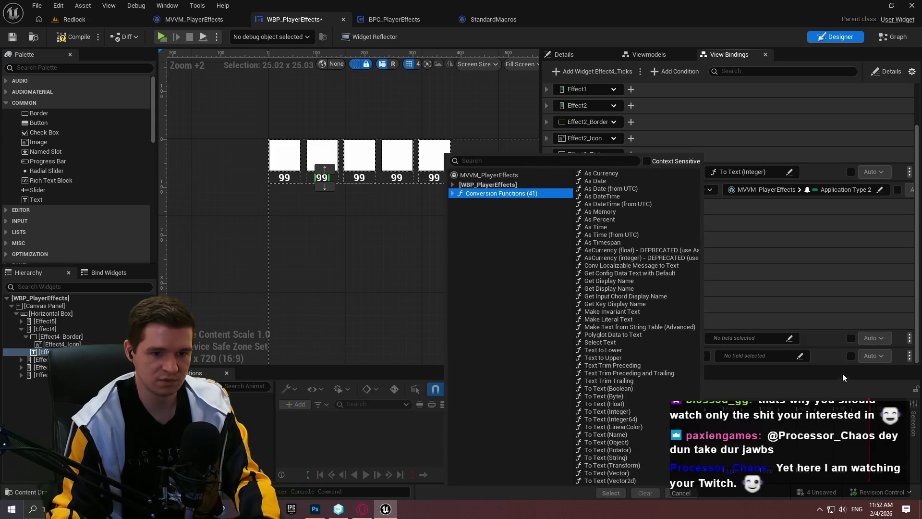
click(626, 411)
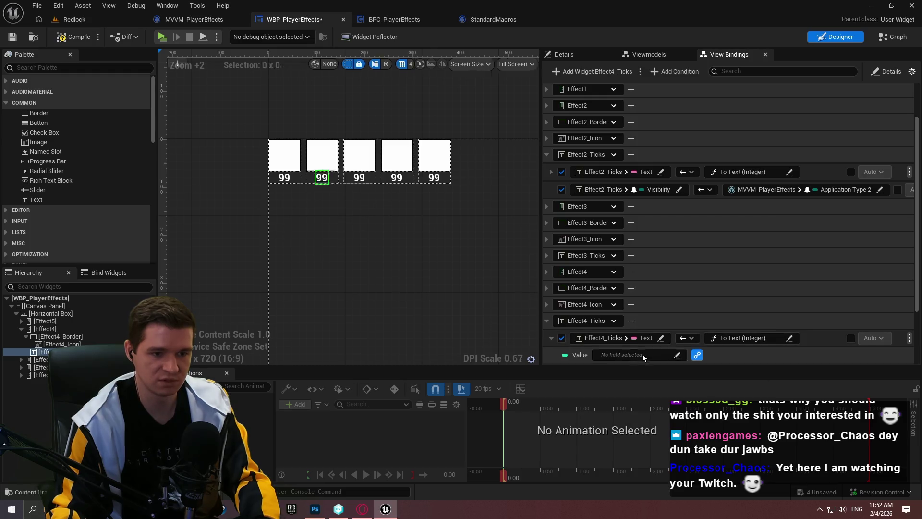
click(681, 355)
click(630, 382)
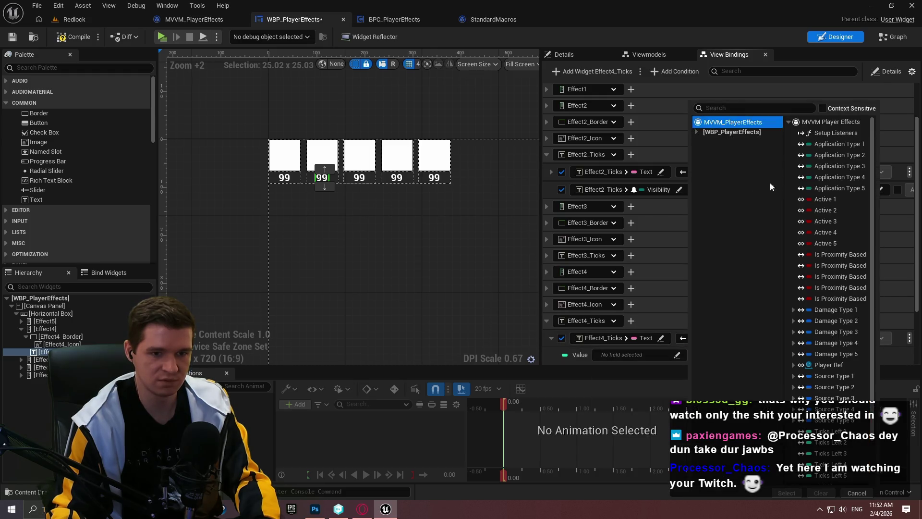
scroll(815, 304, down, 3)
click(837, 412)
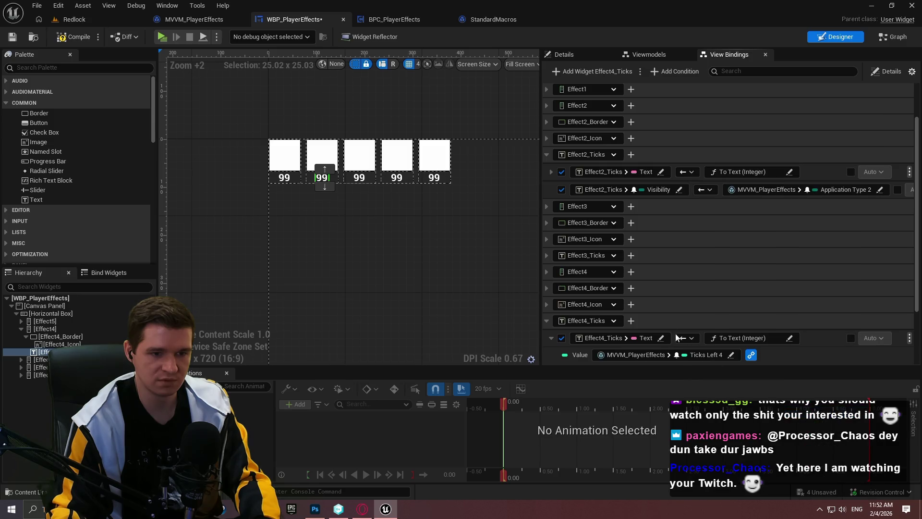
scroll(623, 333, down, 3)
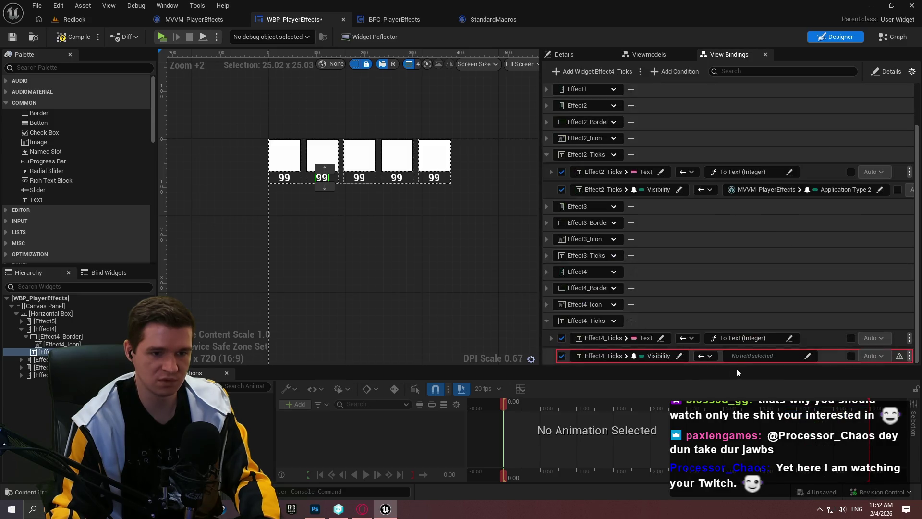
- Drive the tick visibility from Application Type 4, then compile and save the widget
click(772, 354)
click(800, 383)
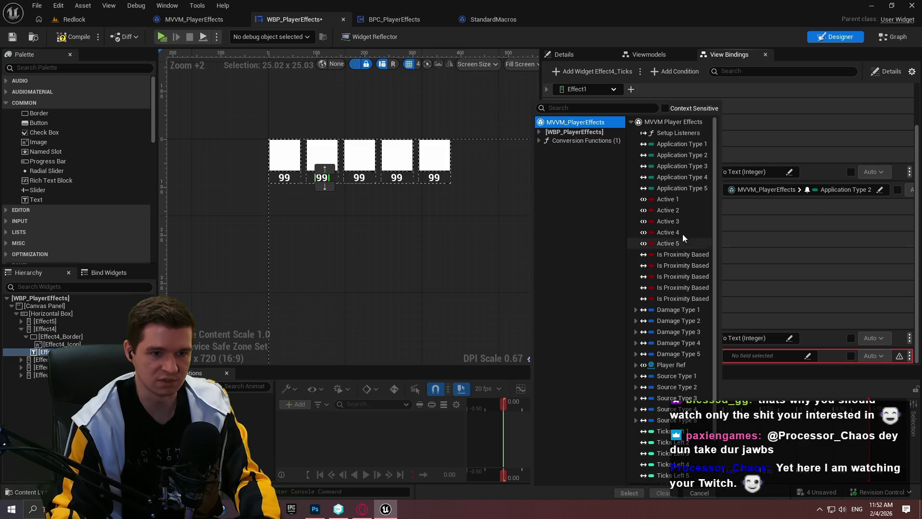
double_click(678, 179)
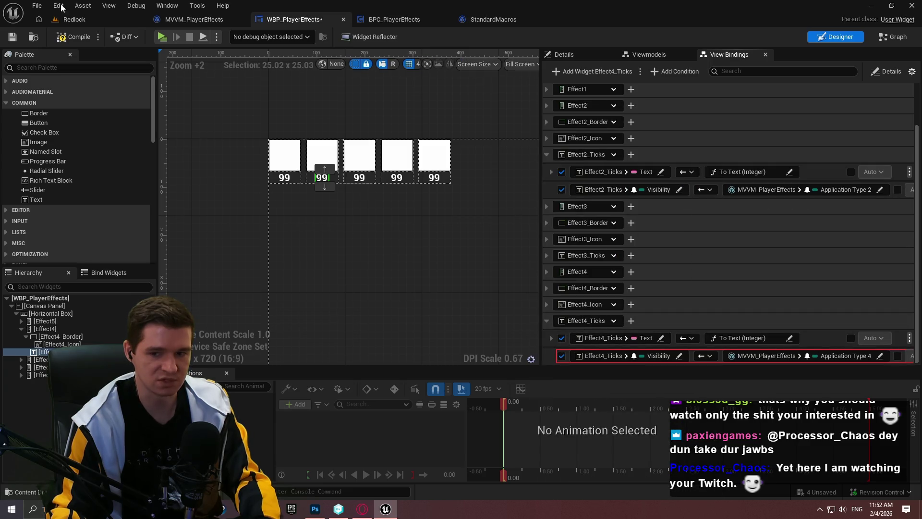
click(73, 37)
click(10, 38)
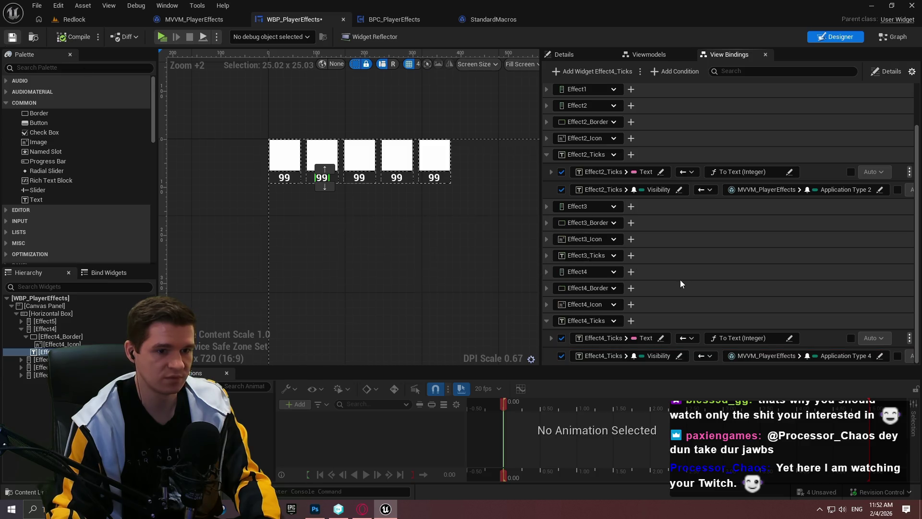
click(546, 321)
click(547, 190)
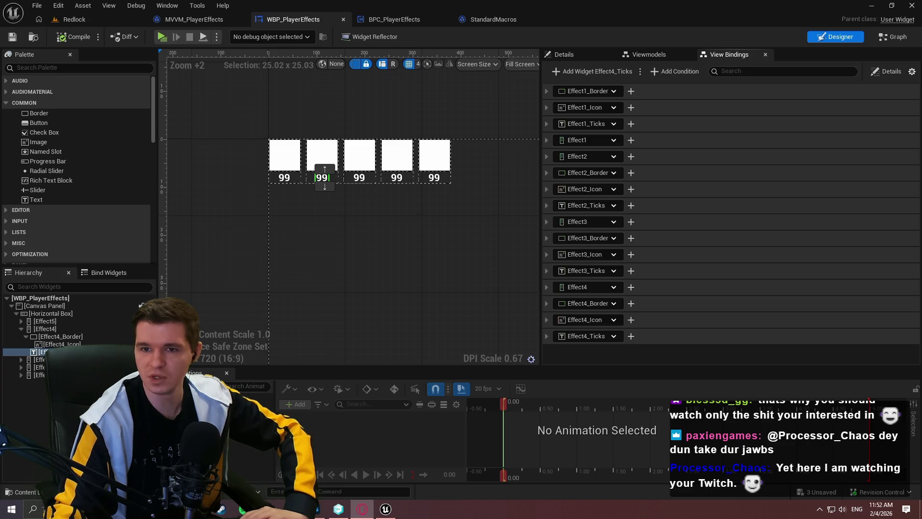
- Switch from the Unreal editor to the Skillshot.pl job posting in the browser
key(alt+Tab)
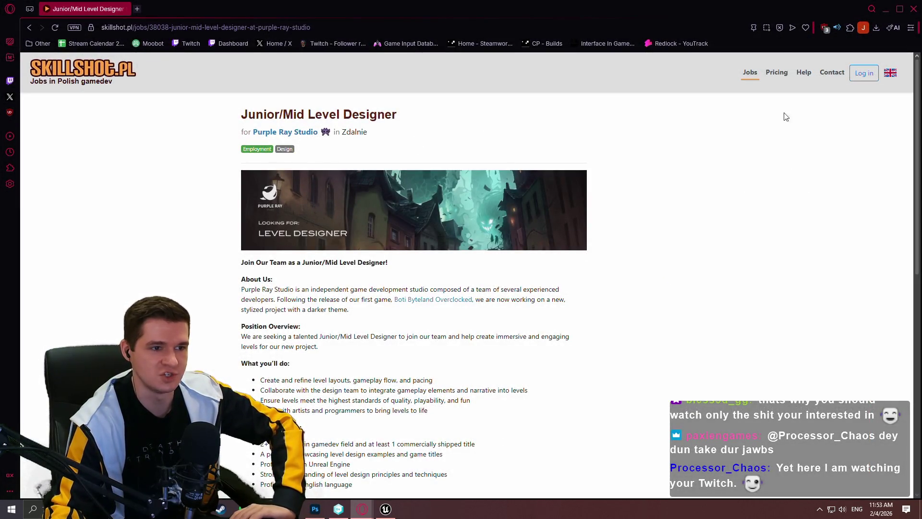
- Check the ad's 2411 view count, then filter the Skillshot job list to Programming
scroll(911, 72, down, 10)
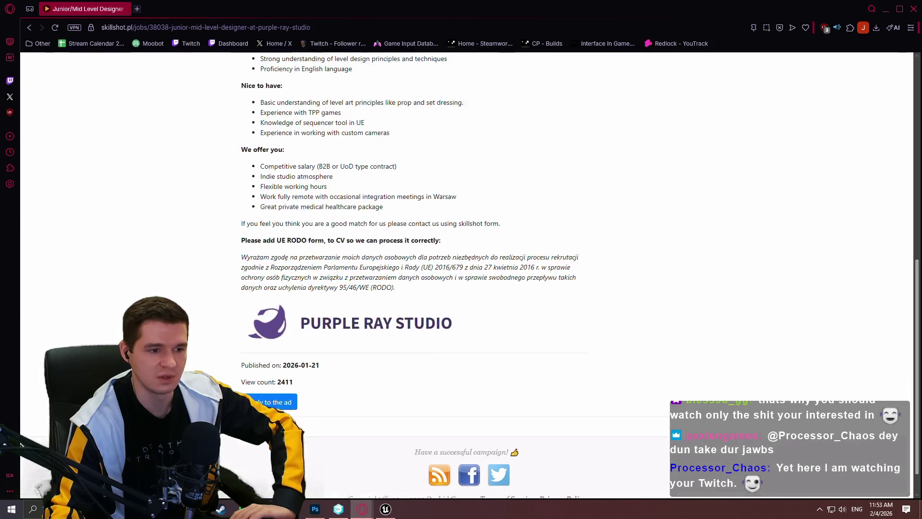
drag(297, 349, 277, 350)
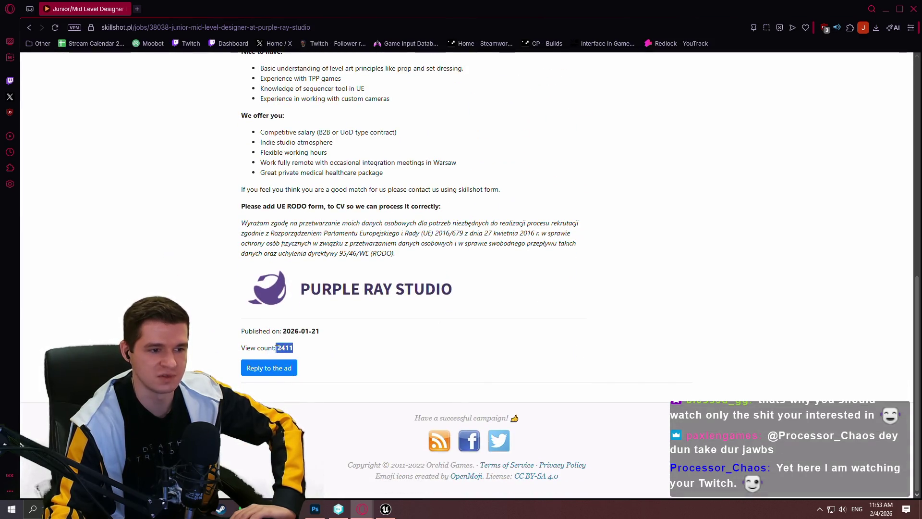
click(491, 336)
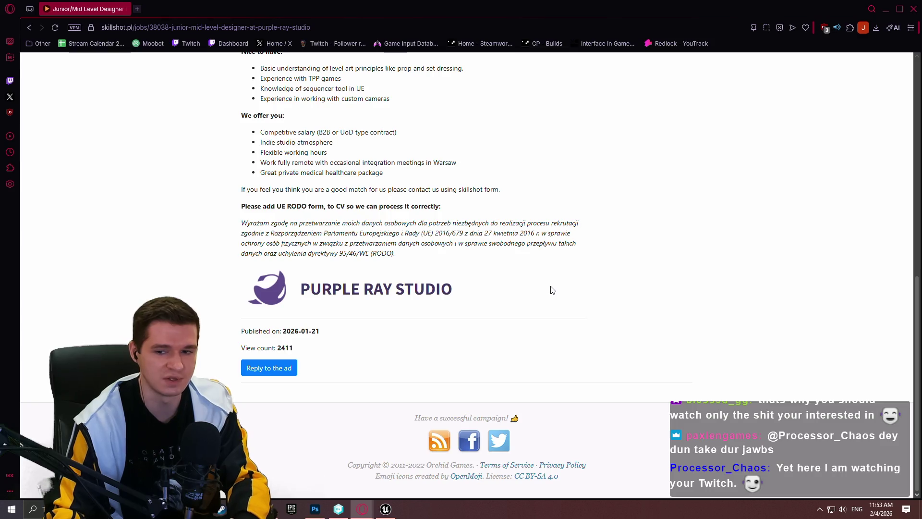
scroll(643, 247, up, 15)
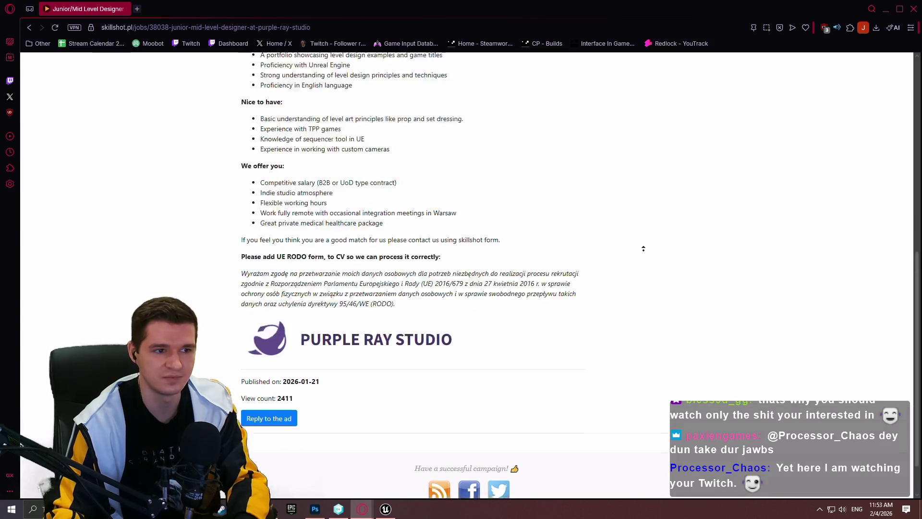
click(32, 28)
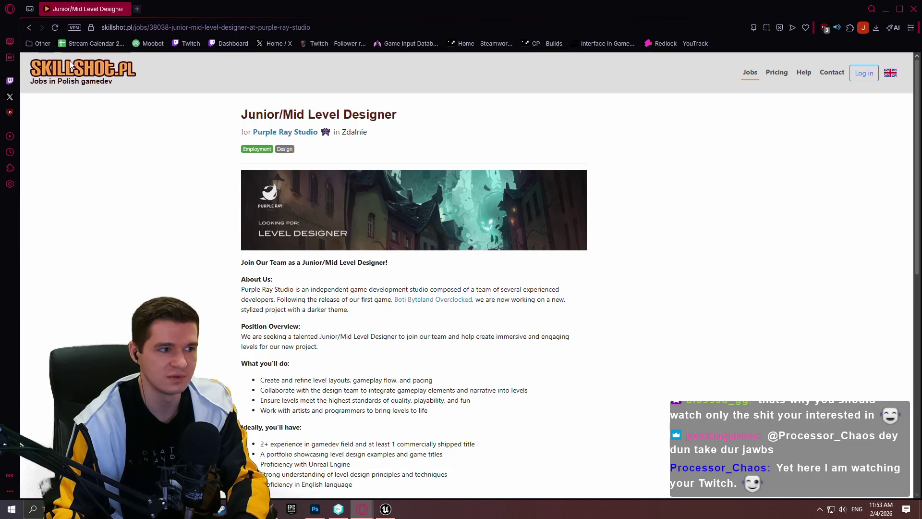
click(286, 127)
click(293, 167)
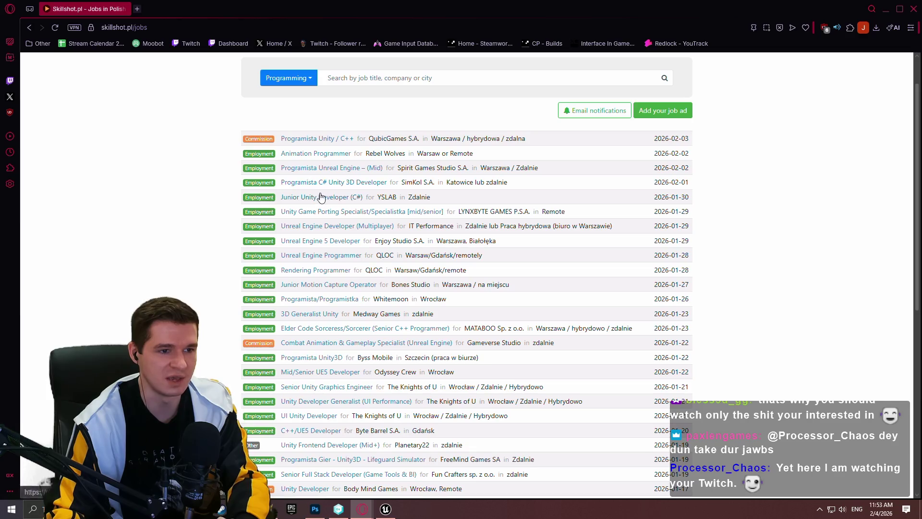
- Open the Junior Unity Developer (C#) ad in a new tab and read it
middle_click(320, 198)
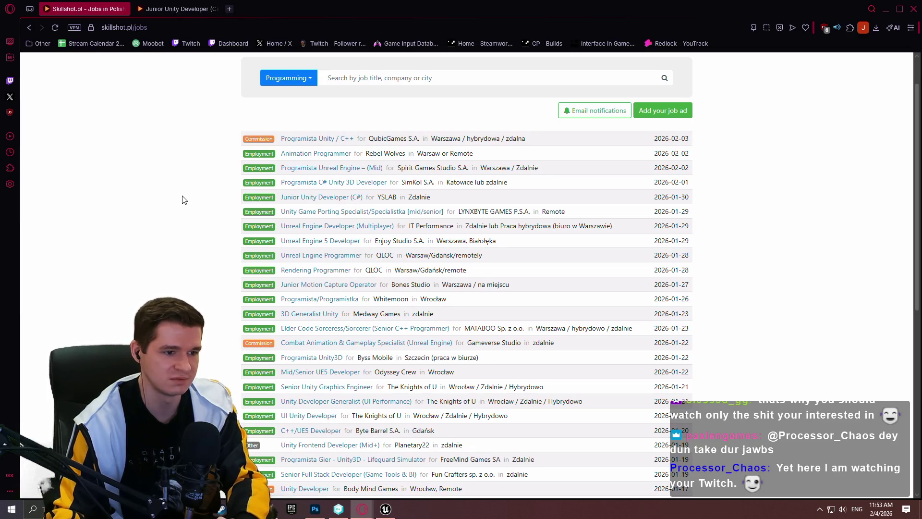
scroll(184, 200, down, 1)
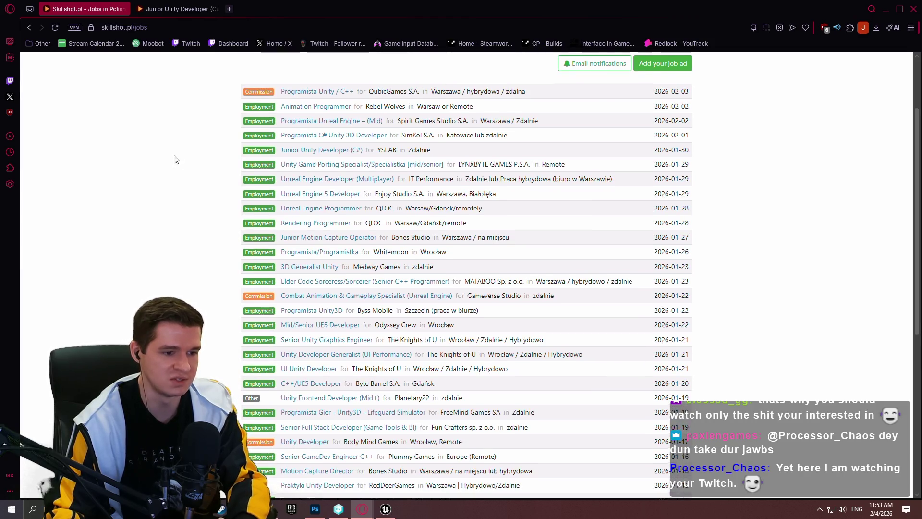
scroll(178, 166, up, 2)
click(160, 9)
scroll(307, 215, down, 5)
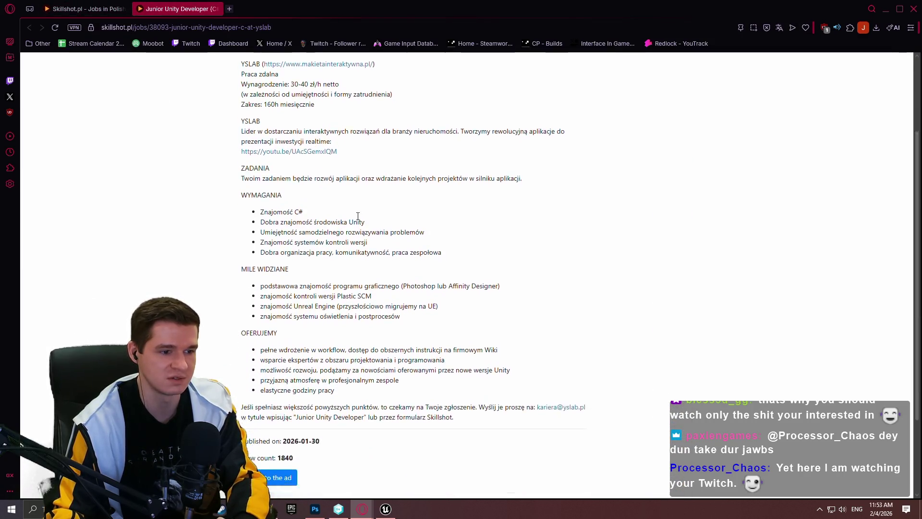
scroll(340, 234, up, 2)
scroll(340, 233, up, 3)
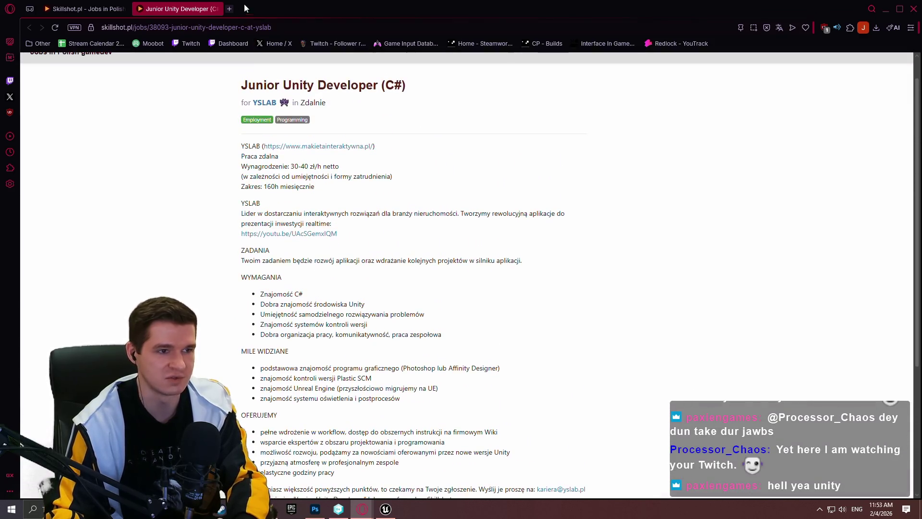
key(ctrl+Tab)
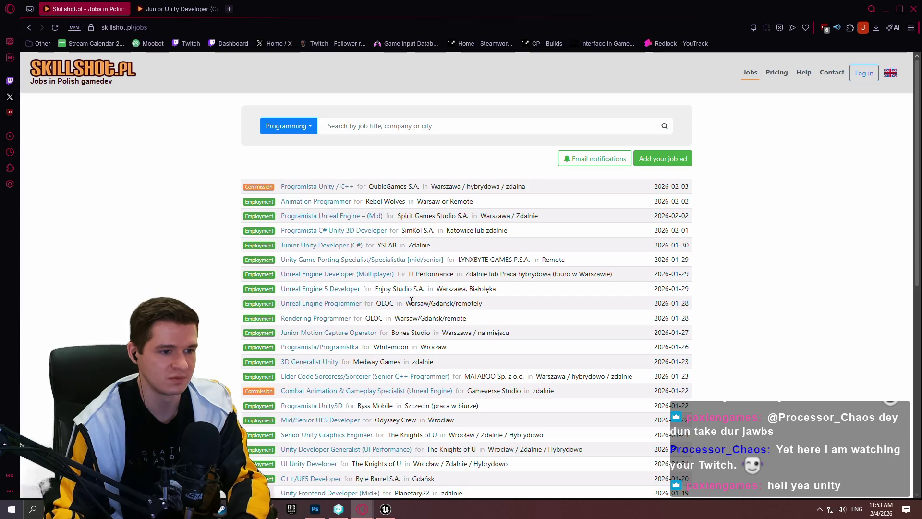
- Open the Unity Game Porting Specialist ad, return to the list, and close the browser
scroll(394, 304, down, 2)
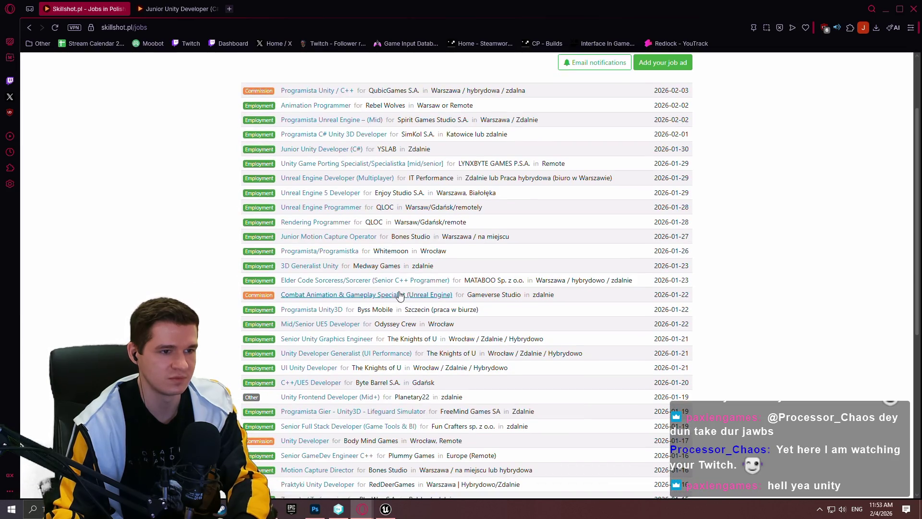
click(411, 164)
scroll(428, 217, down, 5)
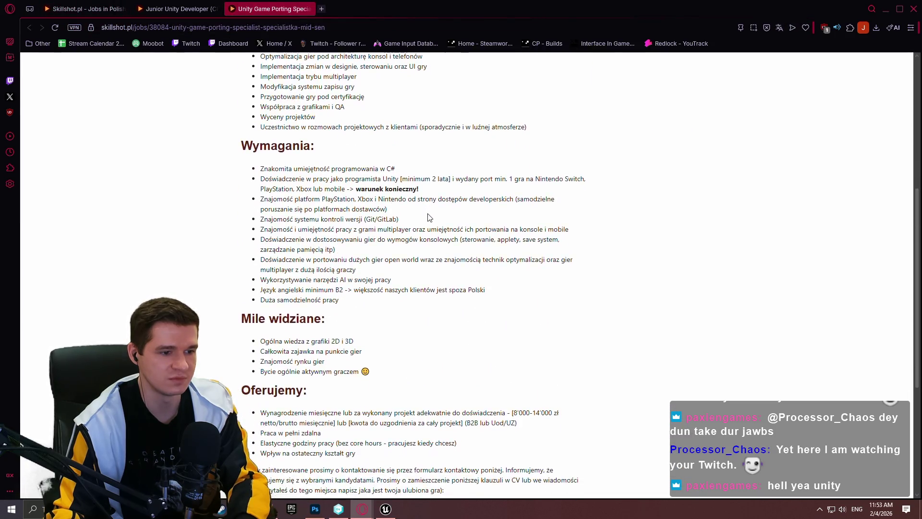
scroll(429, 218, down, 5)
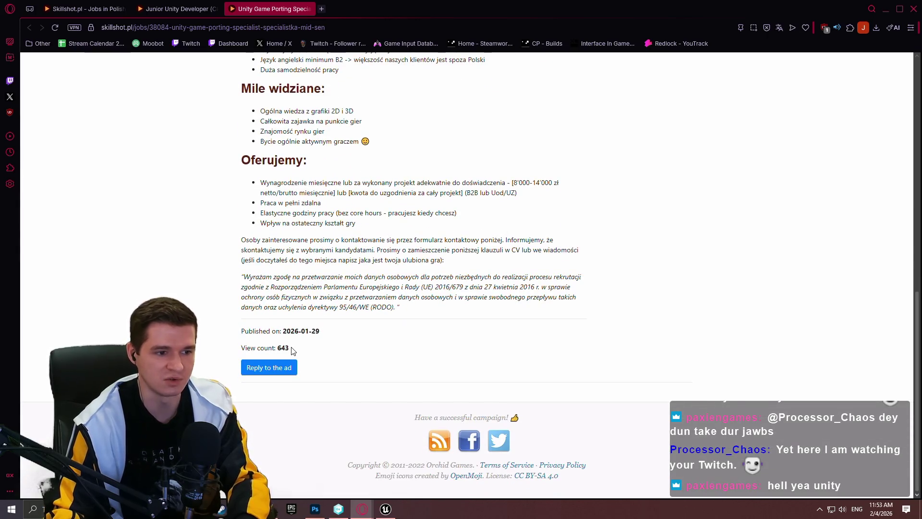
click(453, 351)
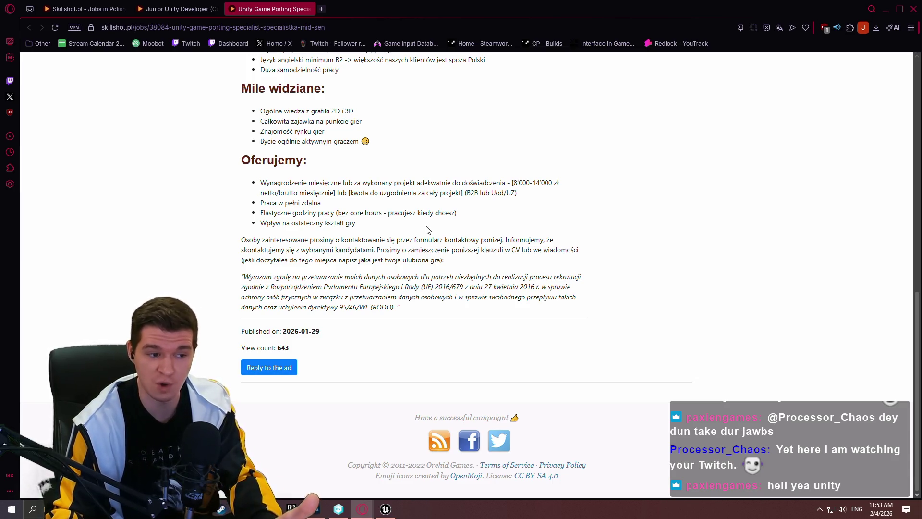
scroll(346, 222, up, 5)
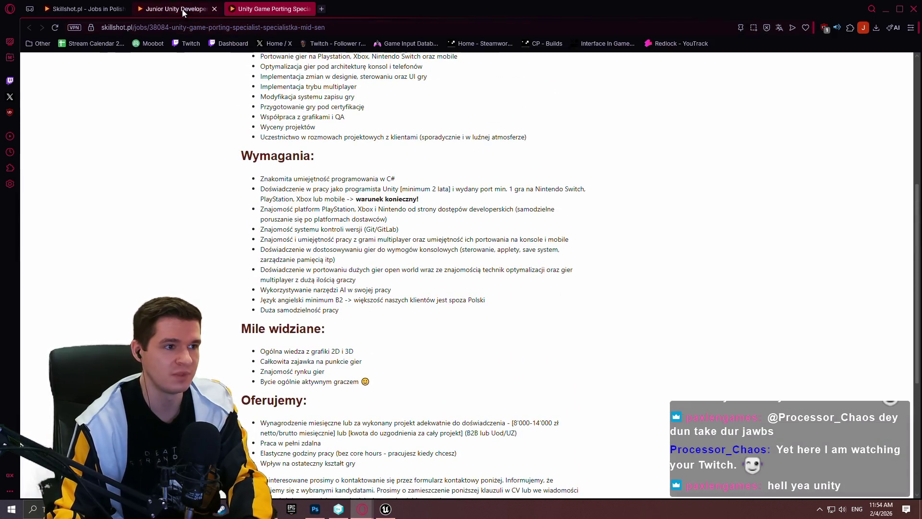
click(82, 9)
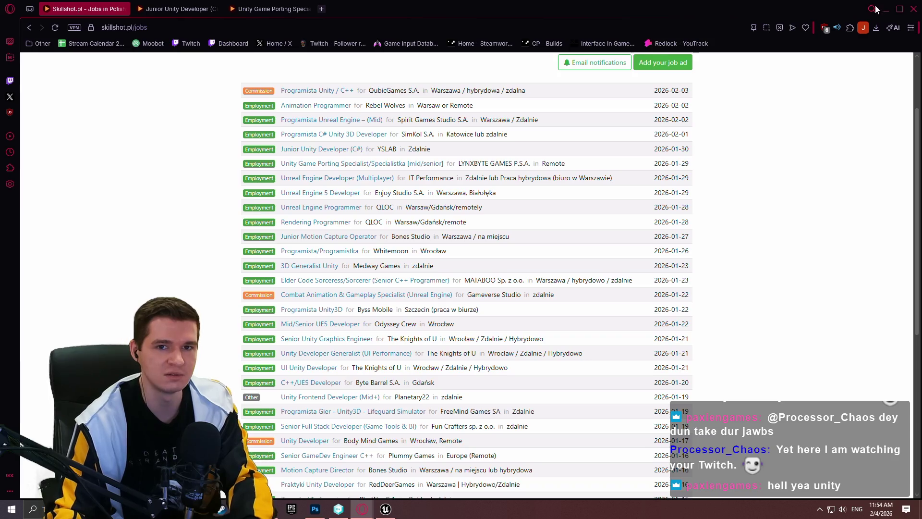
click(916, 11)
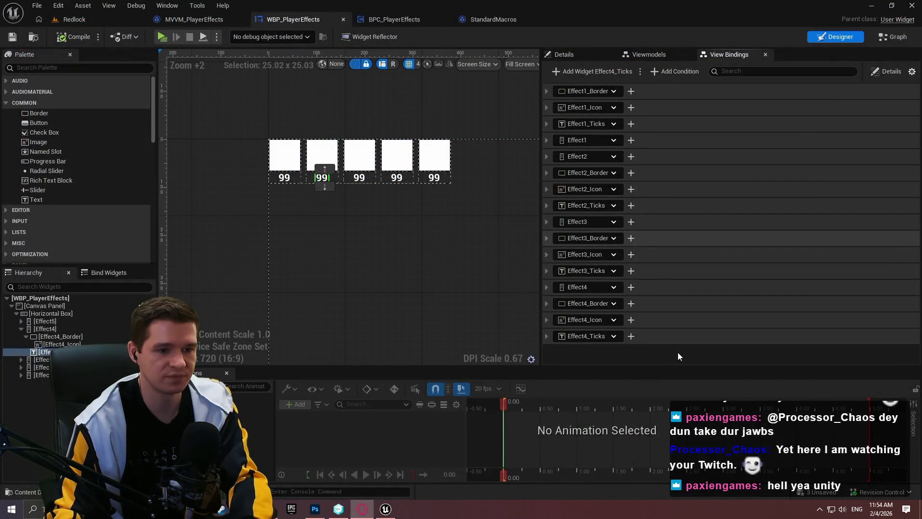
- Select Effect4_Ticks and check its Text and Visibility entries in View Bindings
key(Escape)
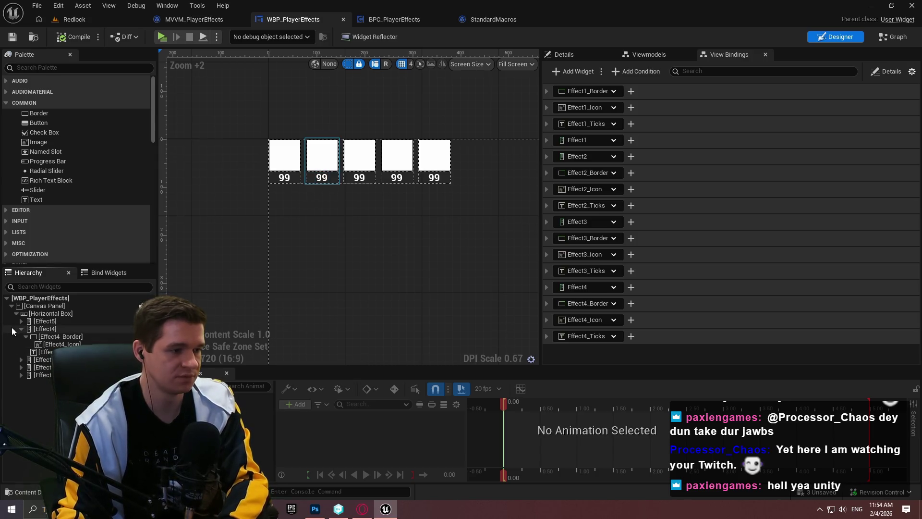
click(42, 351)
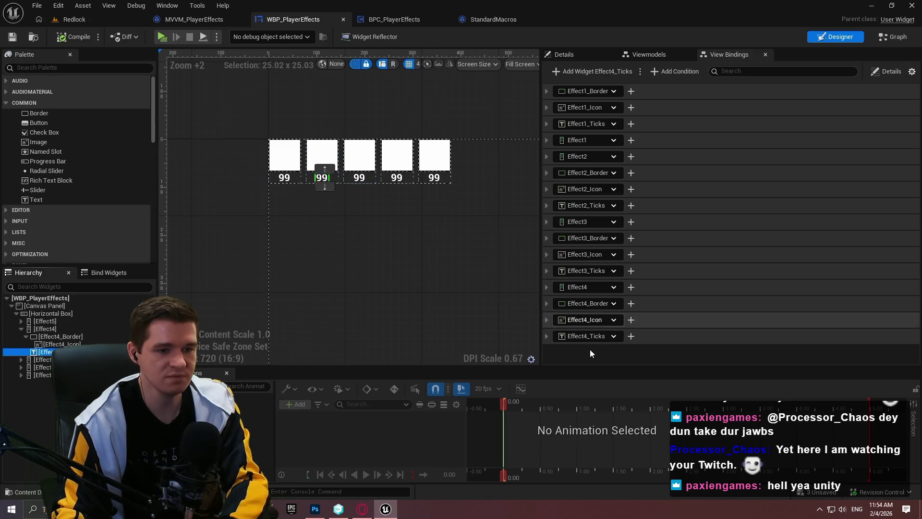
click(546, 337)
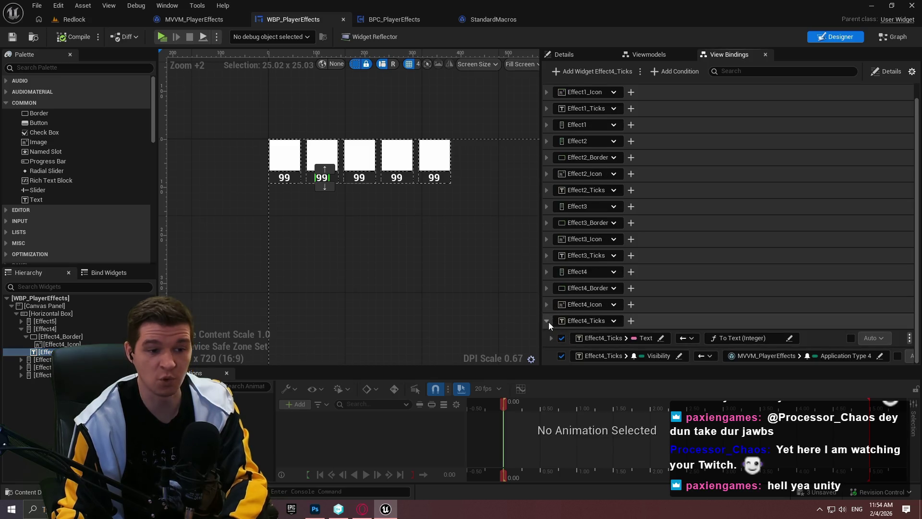
click(549, 322)
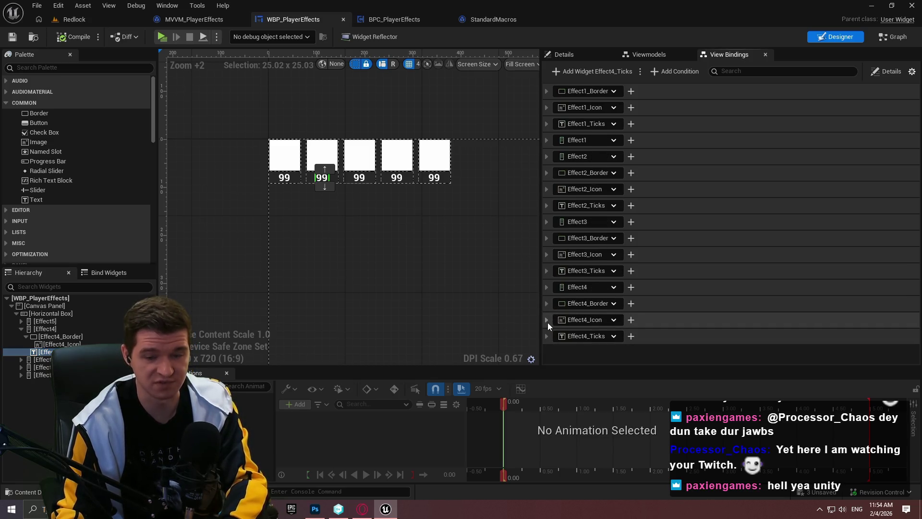
- Select the Effect5 slot in the Hierarchy and expand its copied children
click(22, 329)
click(21, 315)
ctrl+click(21, 315)
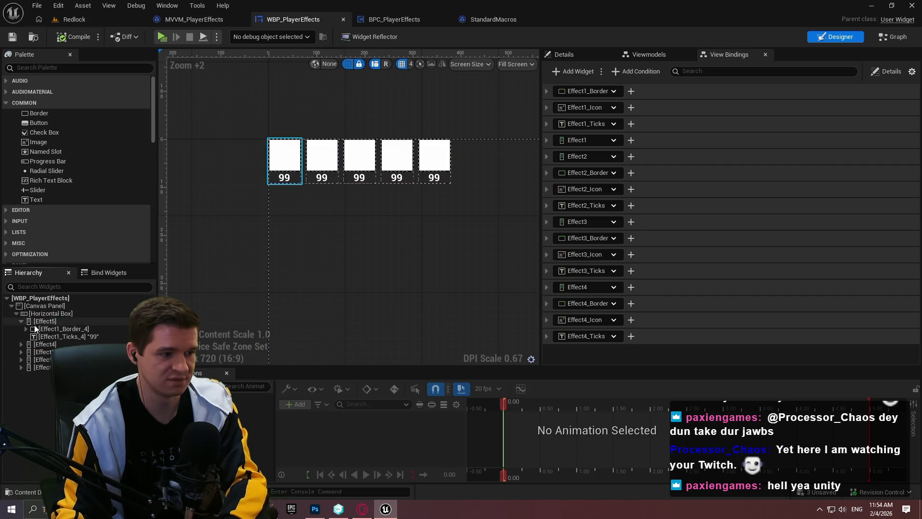
click(22, 344)
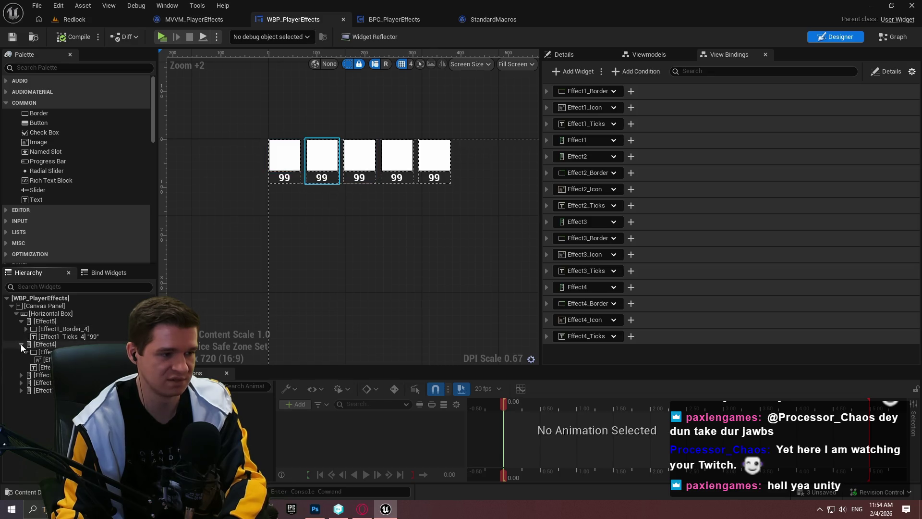
click(21, 344)
click(22, 344)
click(21, 344)
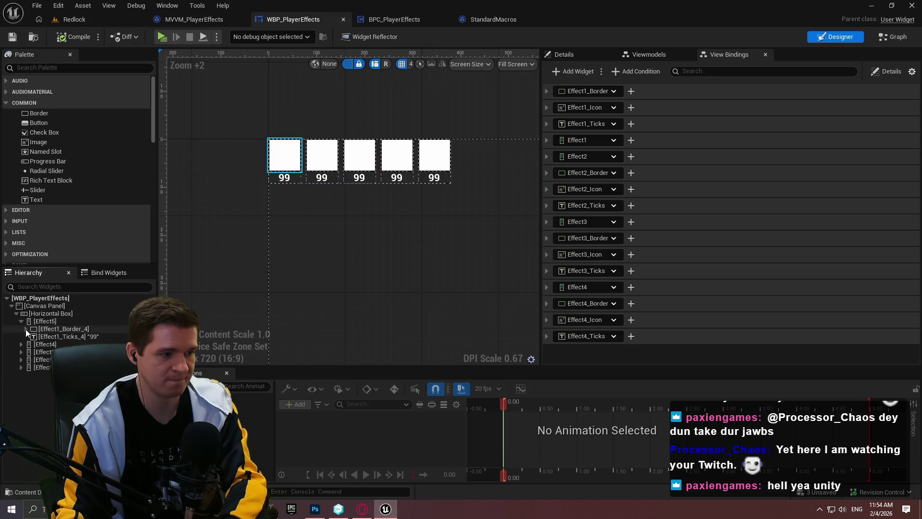
click(26, 329)
click(56, 321)
- Rename the copied widgets to Effect5_Border, Effect5_Icon and Effect5_Ticks
click(58, 328)
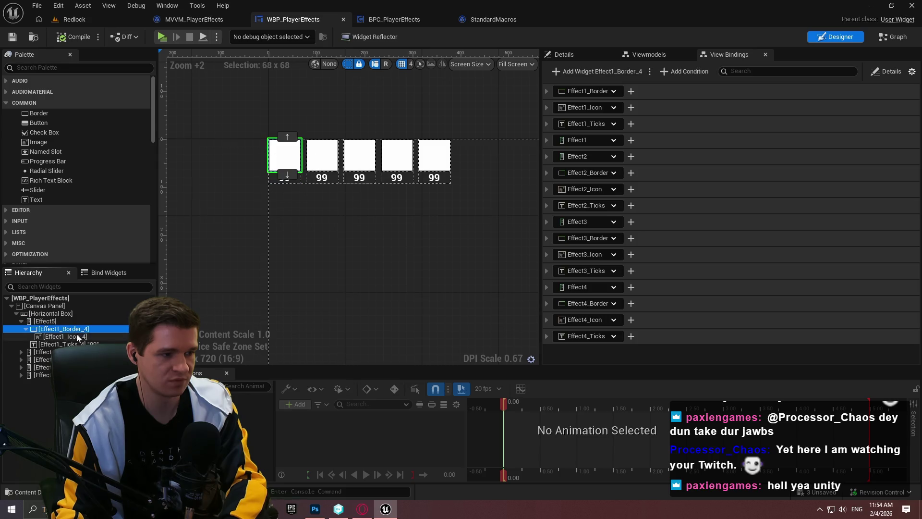
click(68, 331)
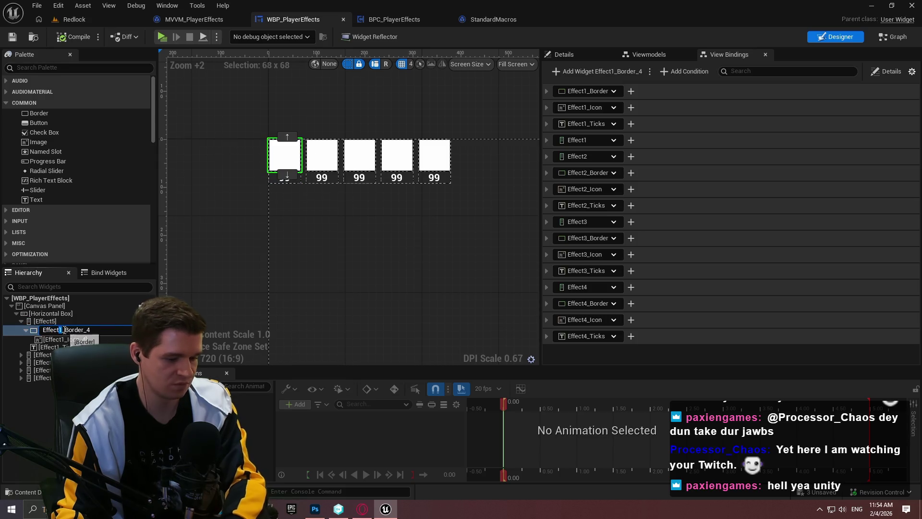
text(5)
key(Delete)
key(Delete)
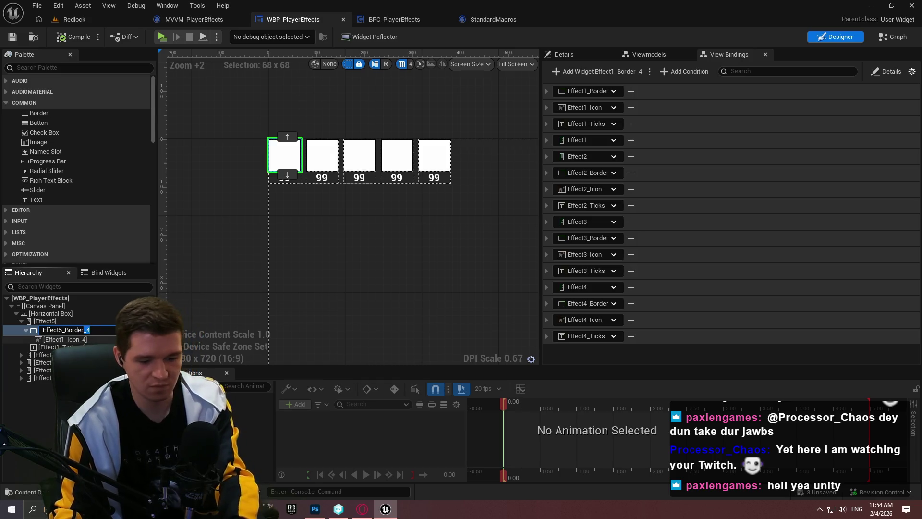
click(68, 336)
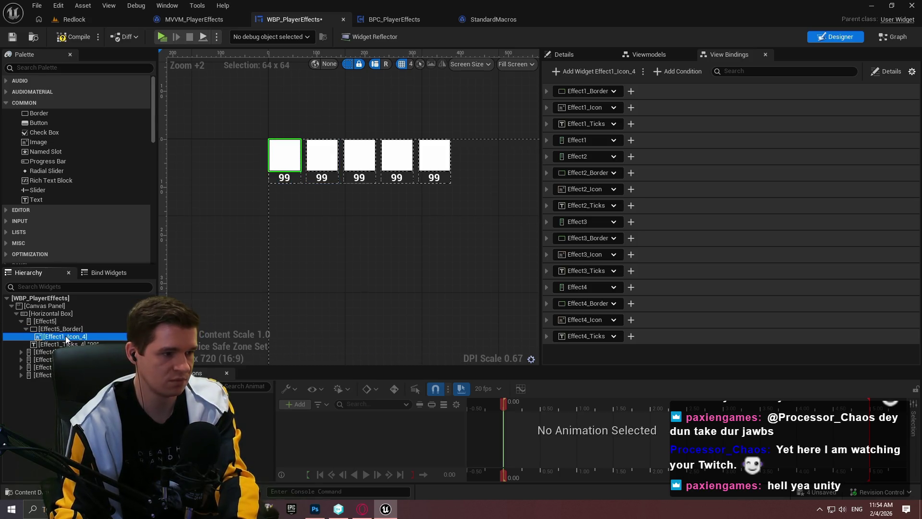
click(66, 338)
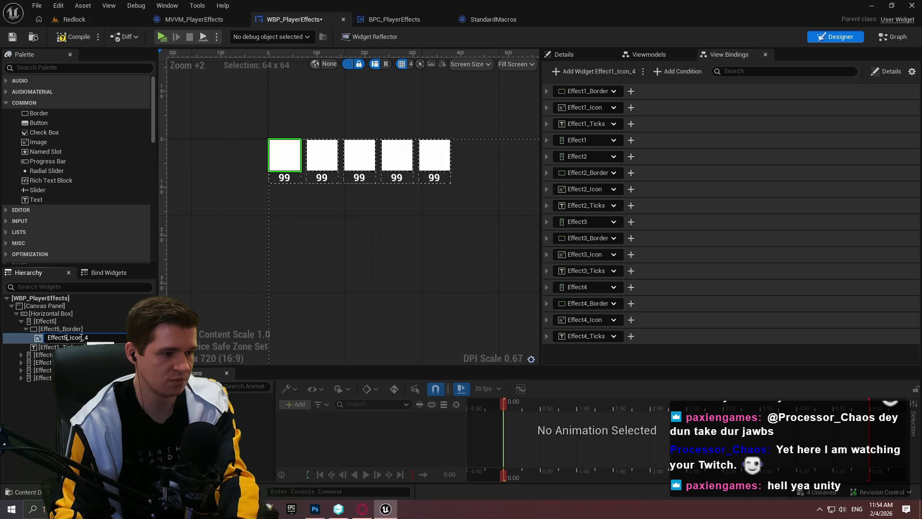
key(Return)
click(61, 345)
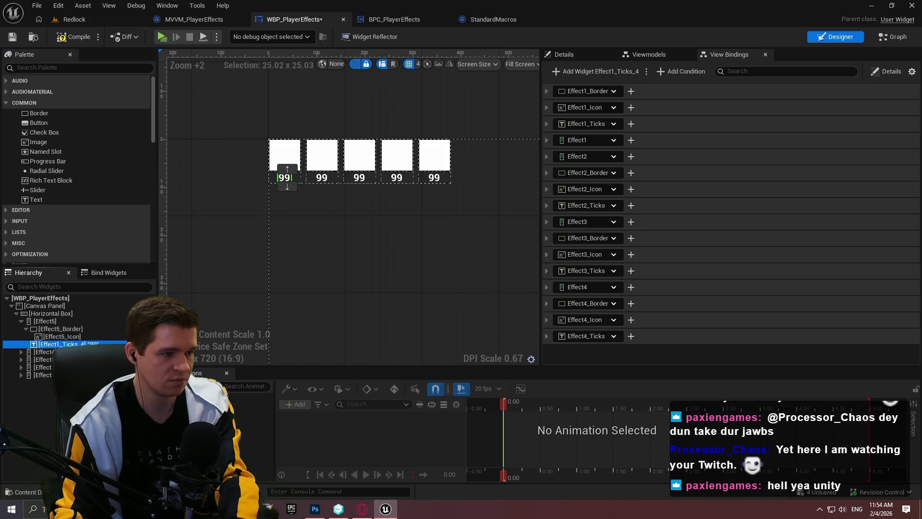
click(62, 345)
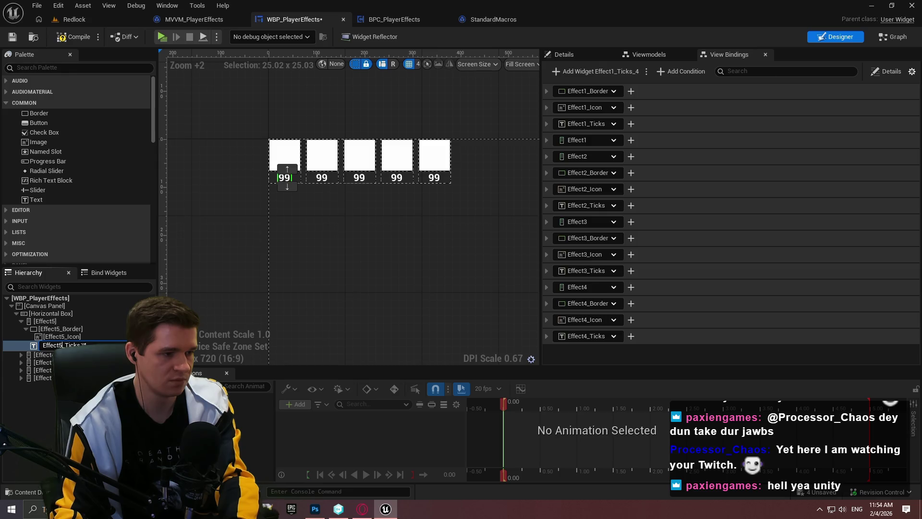
key(Return)
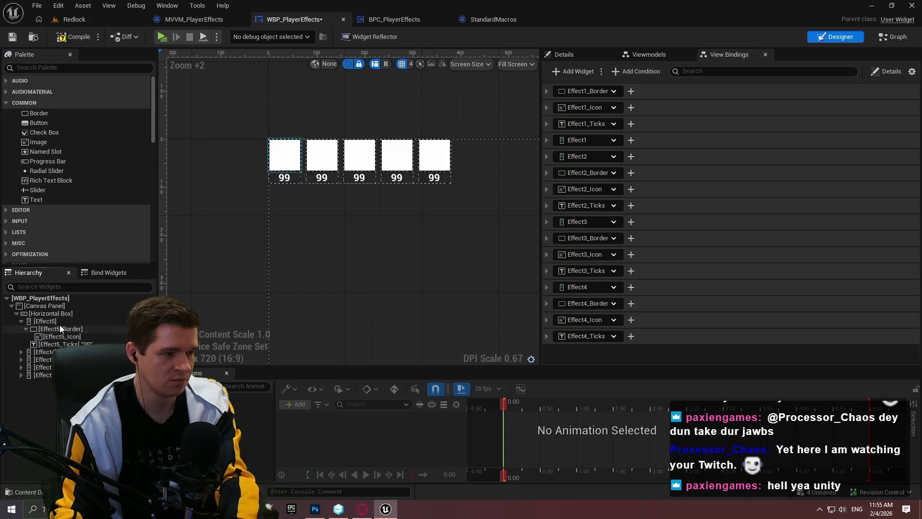
click(59, 328)
click(45, 321)
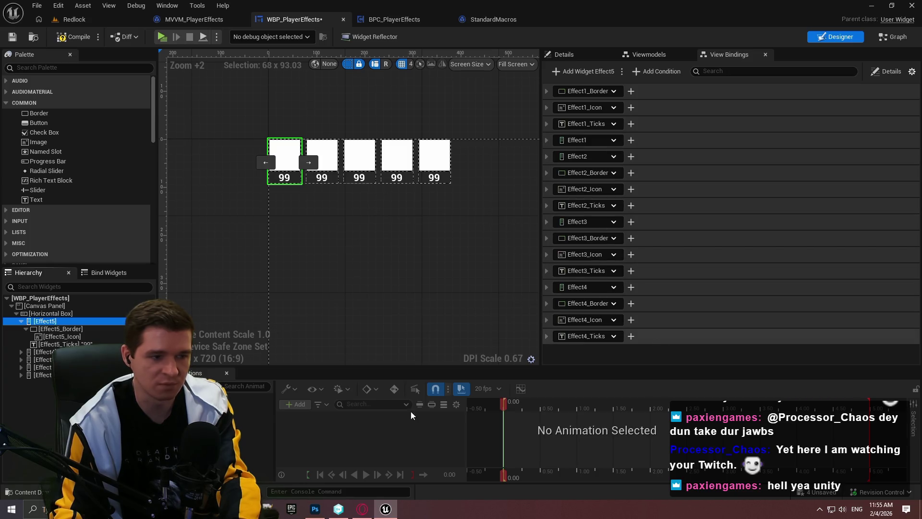
- Bind Effect5's Visibility to the MVVM_PlayerEffects Visibility 5 field
click(572, 71)
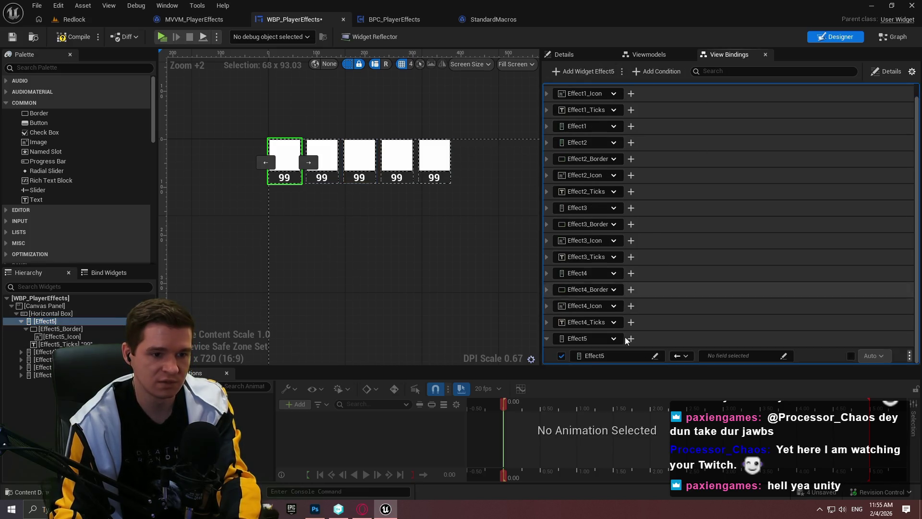
click(629, 358)
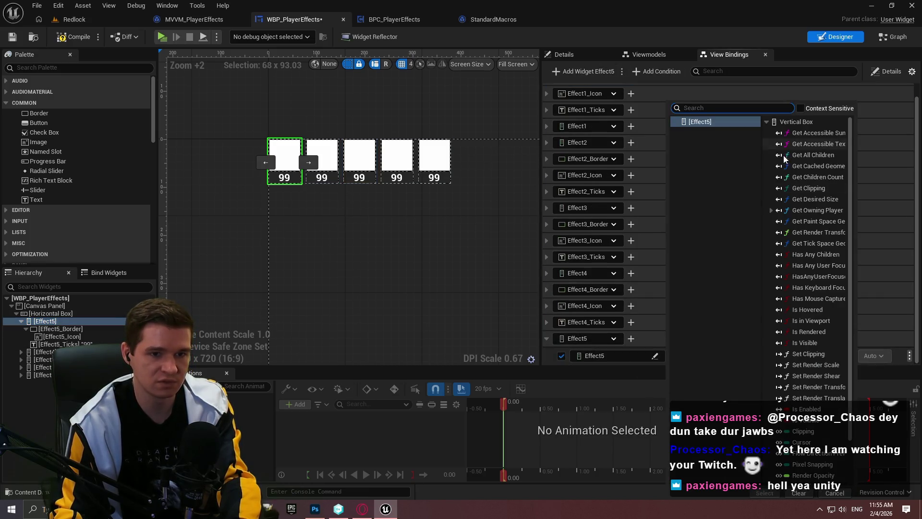
text(v)
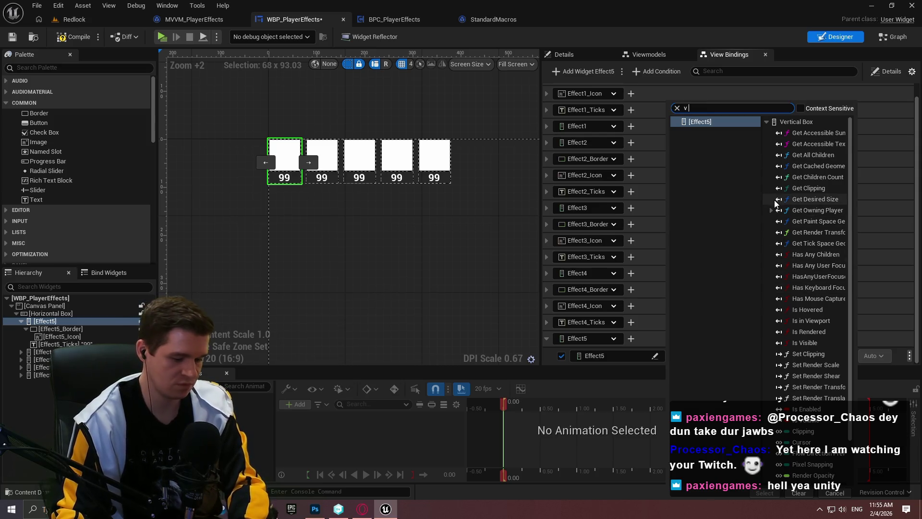
click(772, 210)
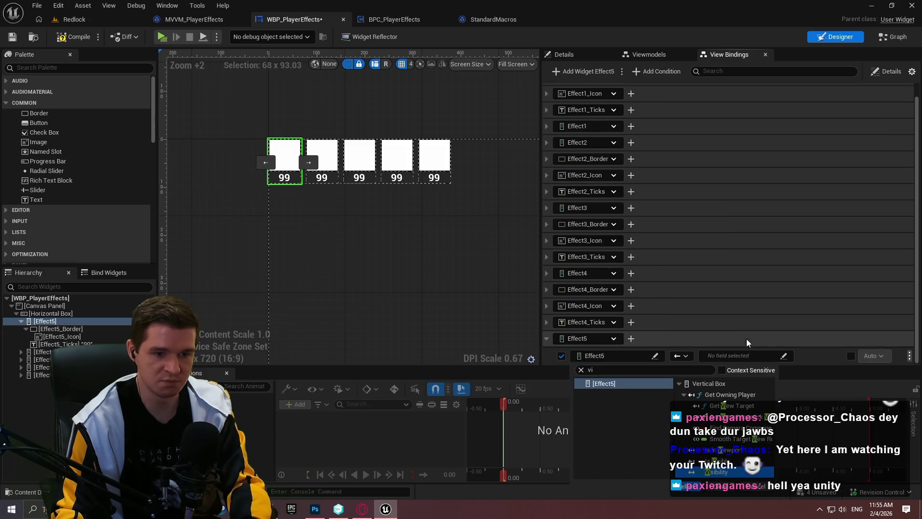
click(692, 487)
click(747, 355)
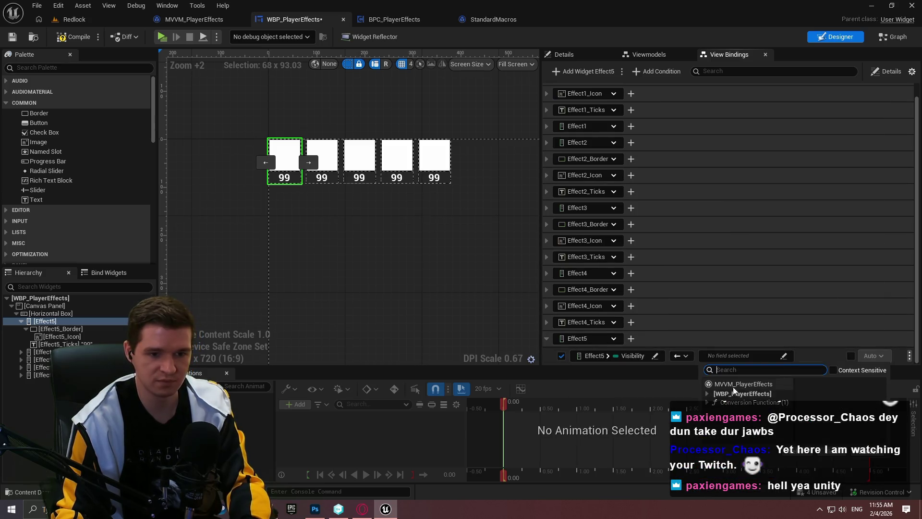
click(733, 387)
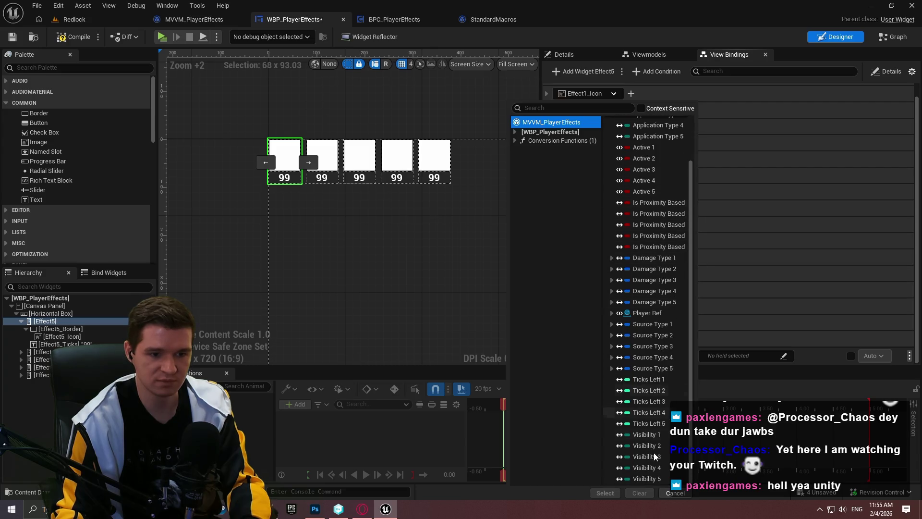
click(653, 475)
click(605, 493)
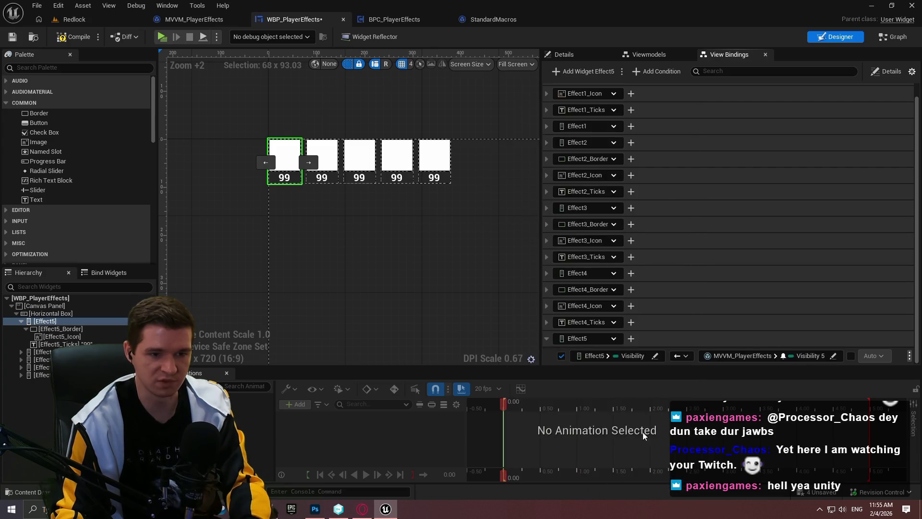
scroll(551, 342, up, 1)
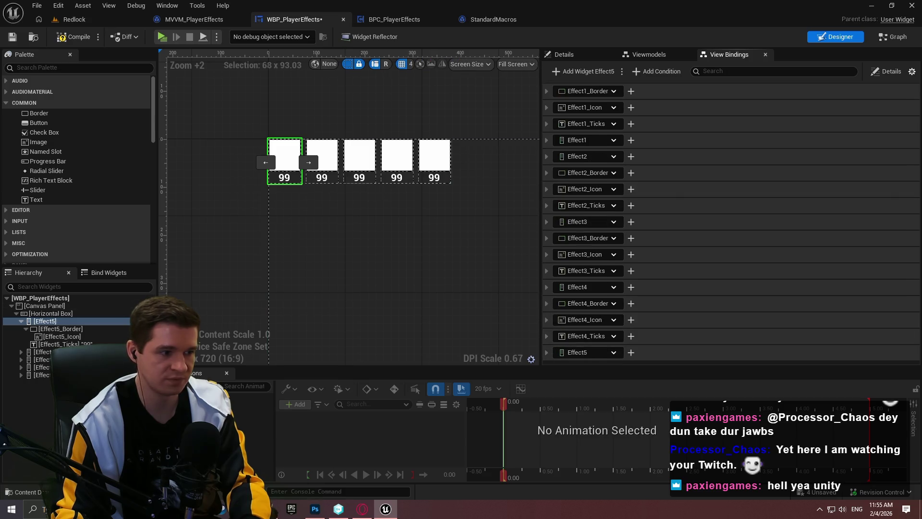
- Bind Effect5_Border's Brush Color to MVVM_PlayerEffects Damage Type 5
click(54, 329)
click(619, 72)
scroll(649, 298, down, 1)
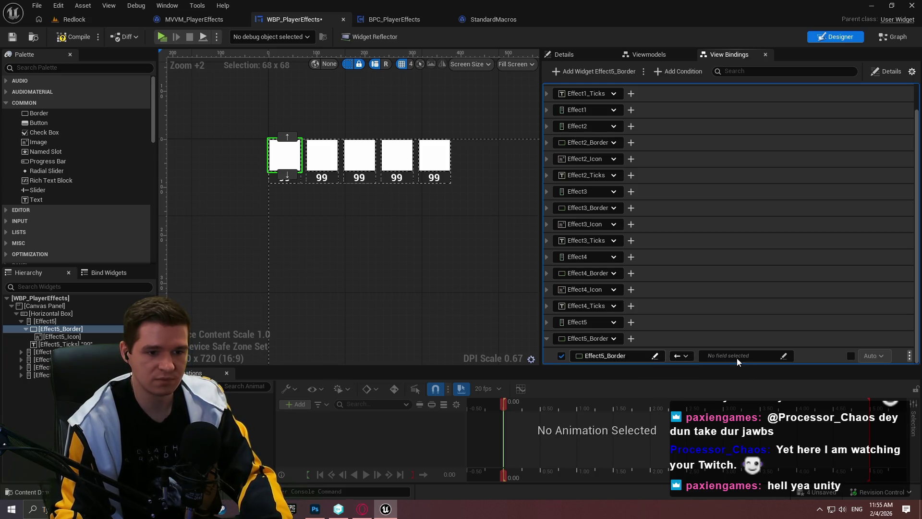
click(654, 356)
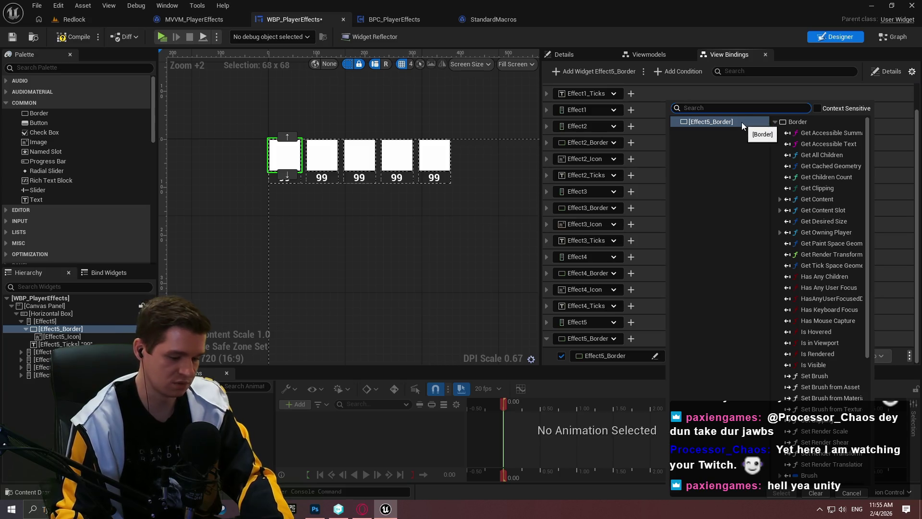
text(brui)
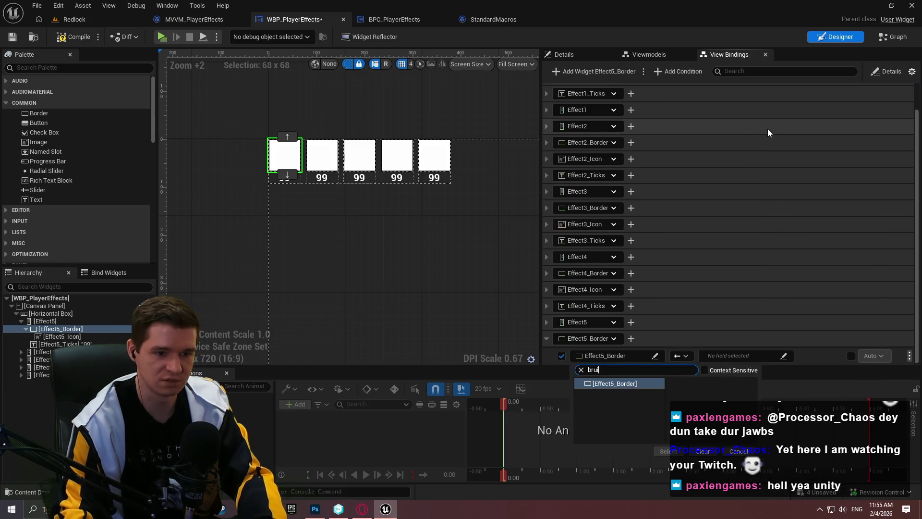
key(BackSpace)
key(Escape)
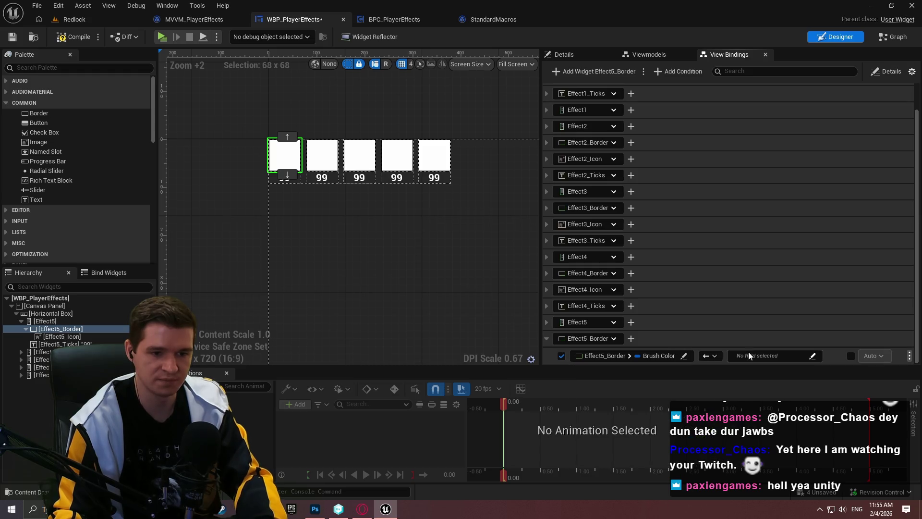
click(748, 354)
click(788, 386)
scroll(704, 248, down, 3)
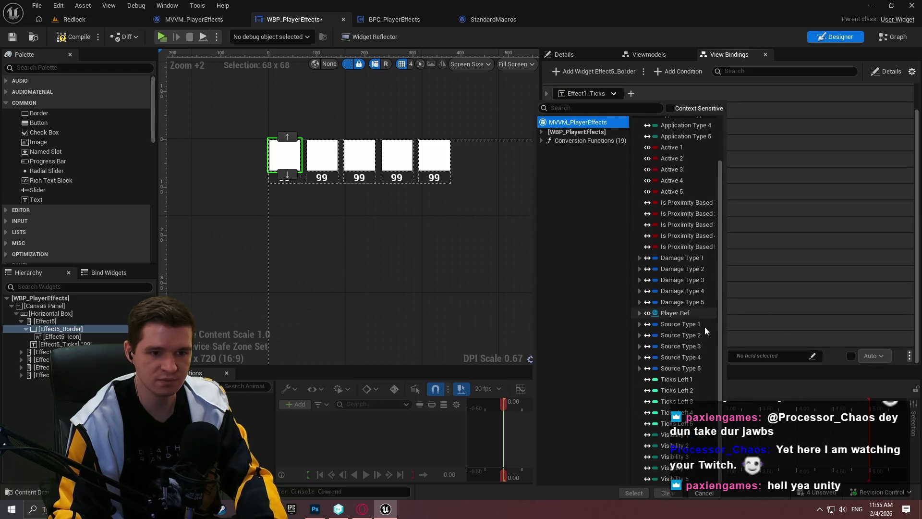
double_click(684, 303)
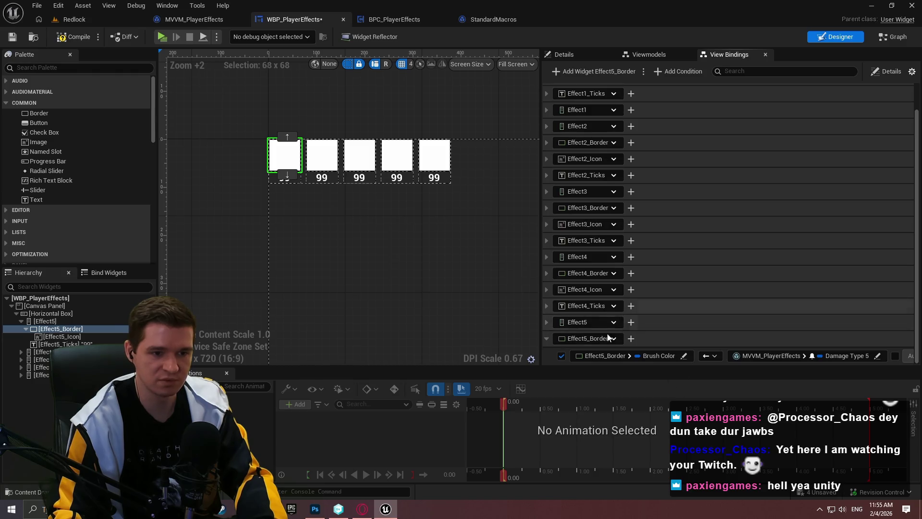
click(546, 338)
- Bind Effect5_Icon's Brush to MVVM_PlayerEffects Source Type 5
click(59, 337)
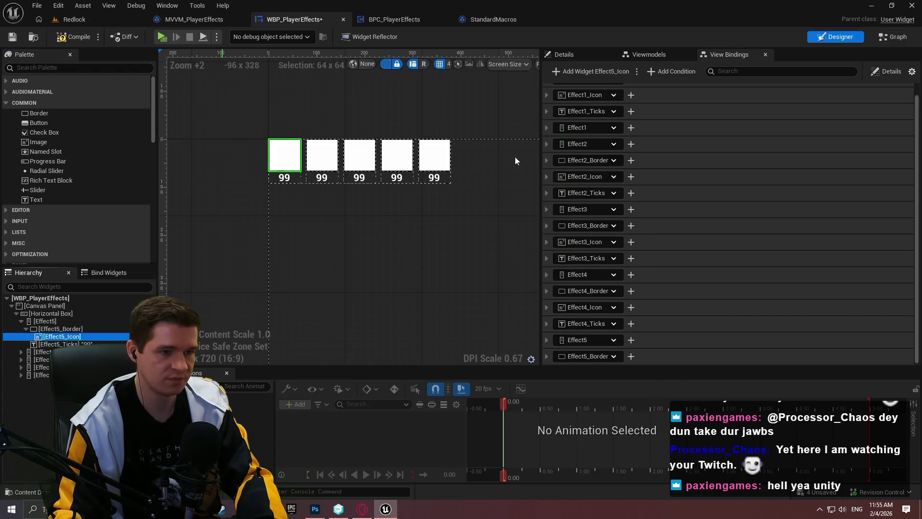
click(581, 70)
click(609, 357)
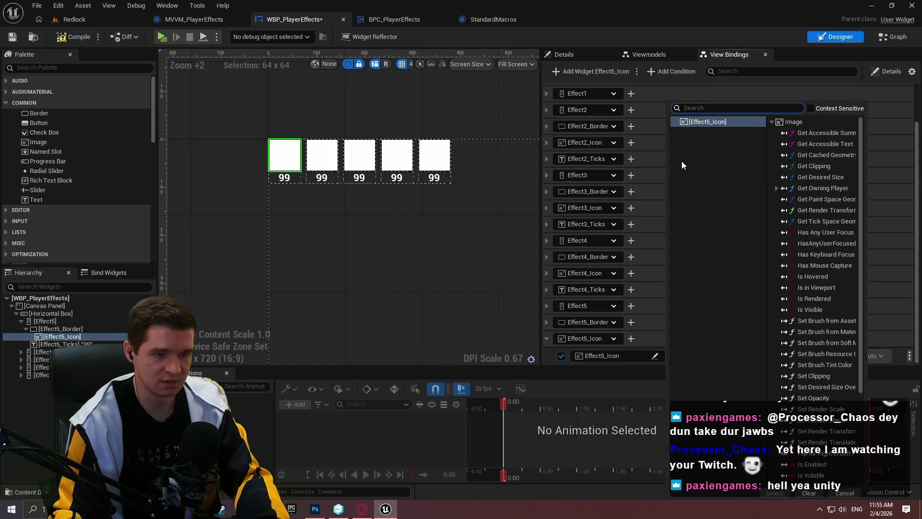
text(bru)
click(730, 167)
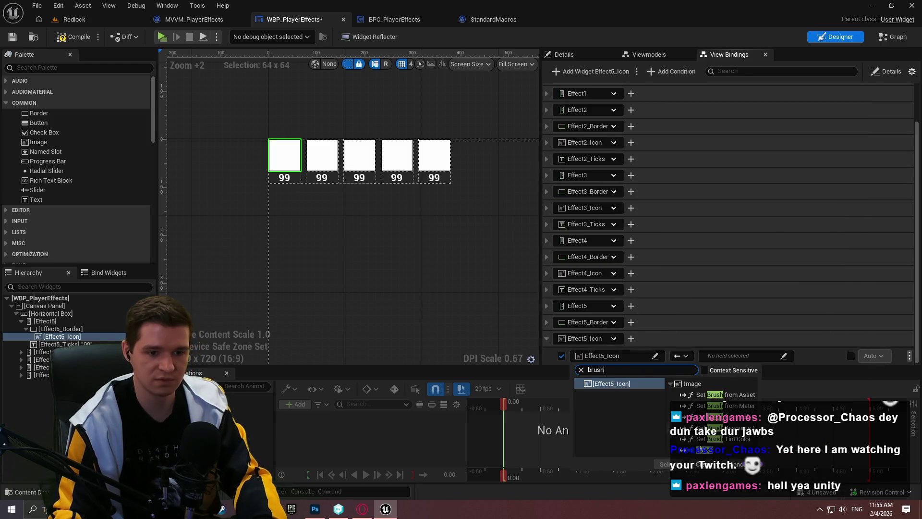
click(740, 355)
click(766, 390)
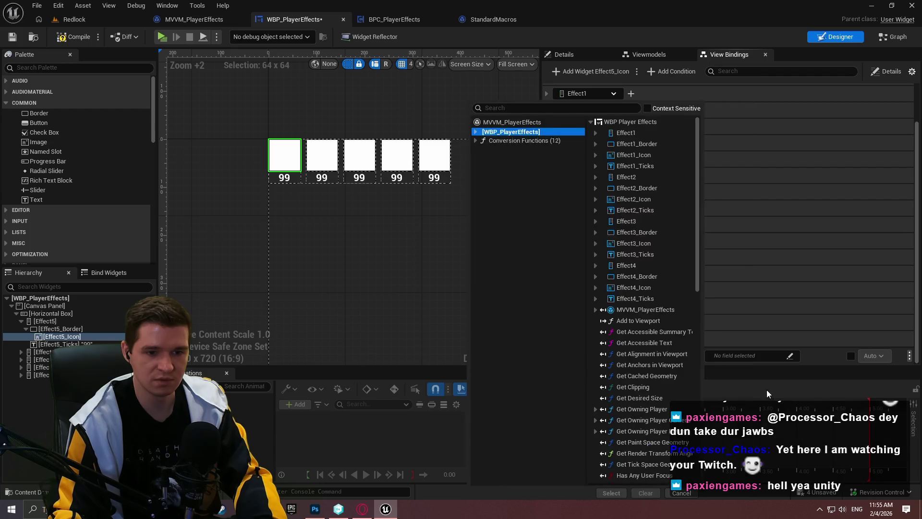
click(512, 122)
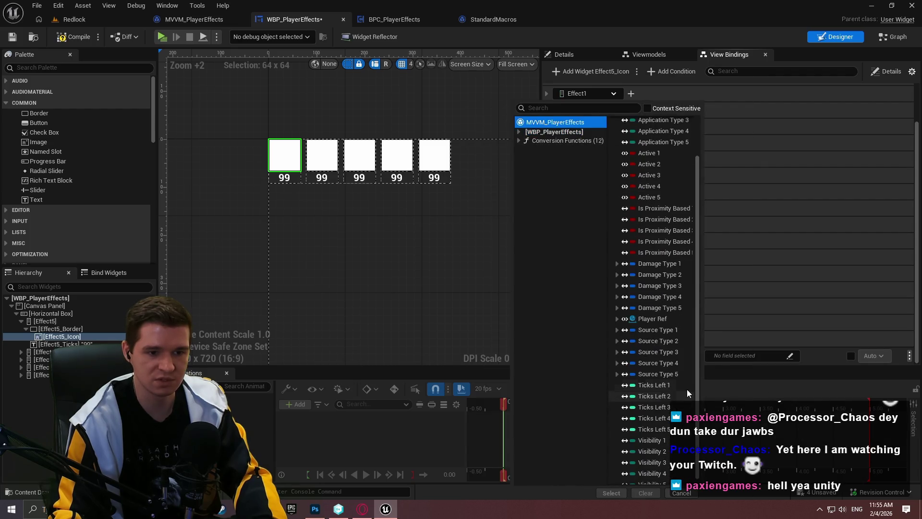
double_click(670, 369)
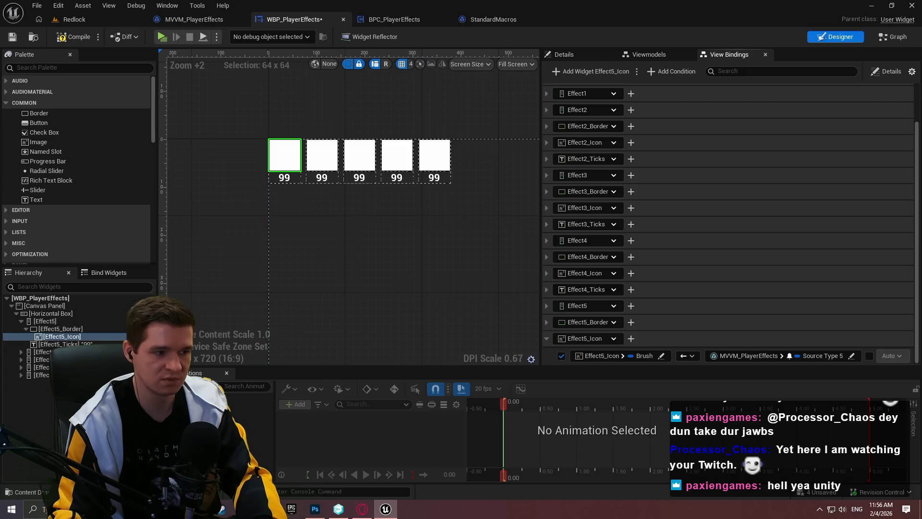
- Add Text and Visibility bindings to the Effect5_Ticks widget
click(96, 343)
click(591, 71)
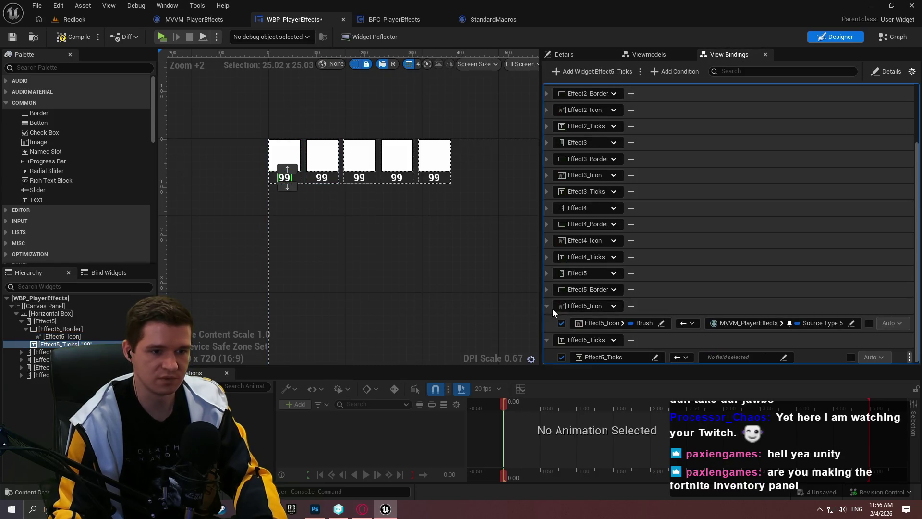
click(552, 307)
click(550, 307)
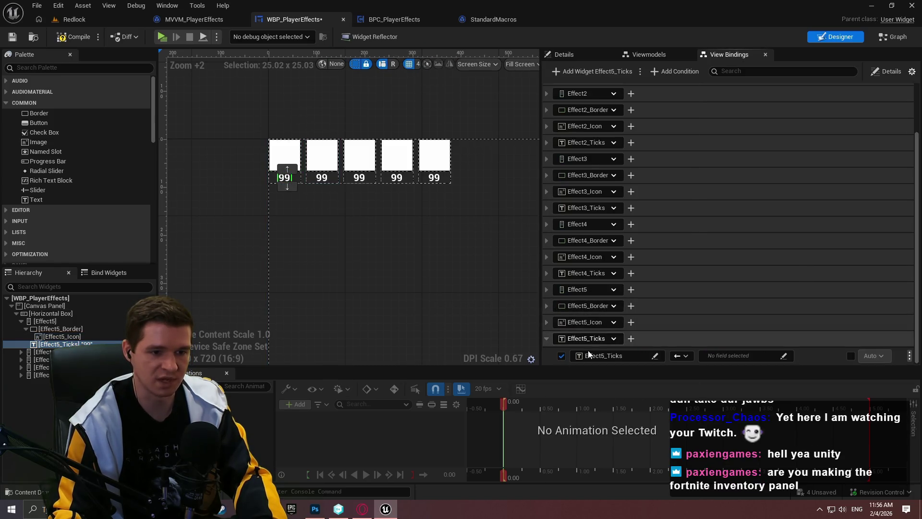
click(632, 339)
click(655, 338)
text(tex)
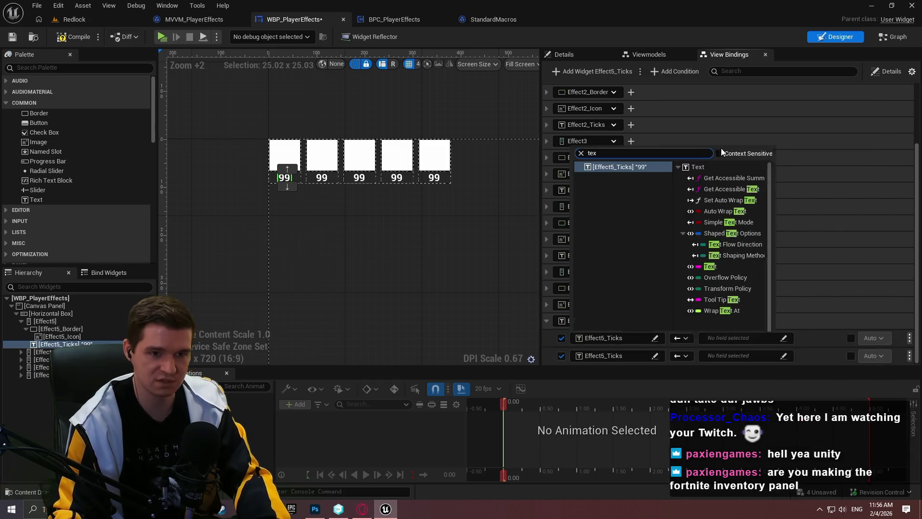
click(707, 267)
click(627, 355)
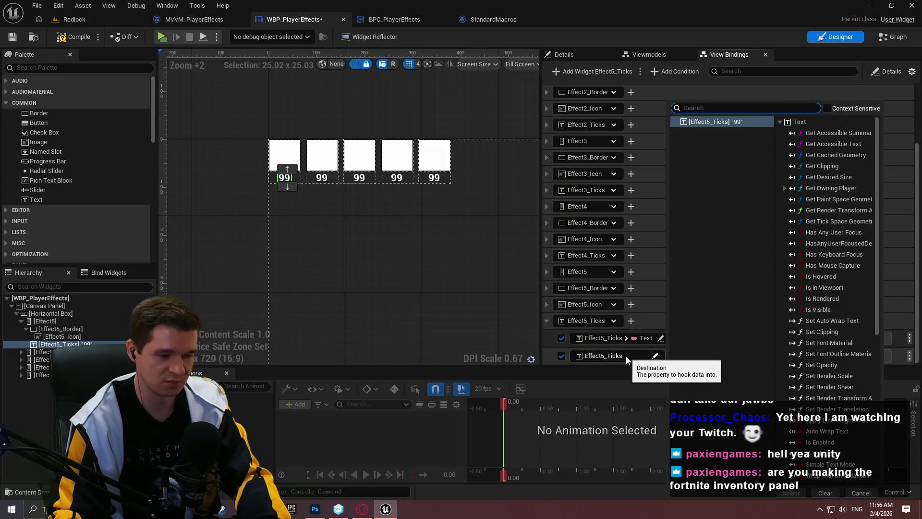
text(visi)
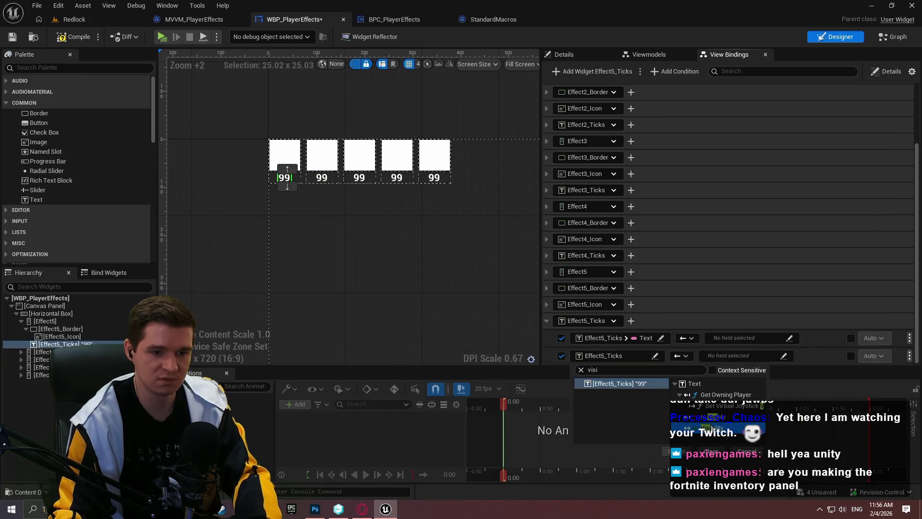
click(670, 451)
- Route Effect5_Ticks' Text through the To Text (Integer) conversion
click(800, 355)
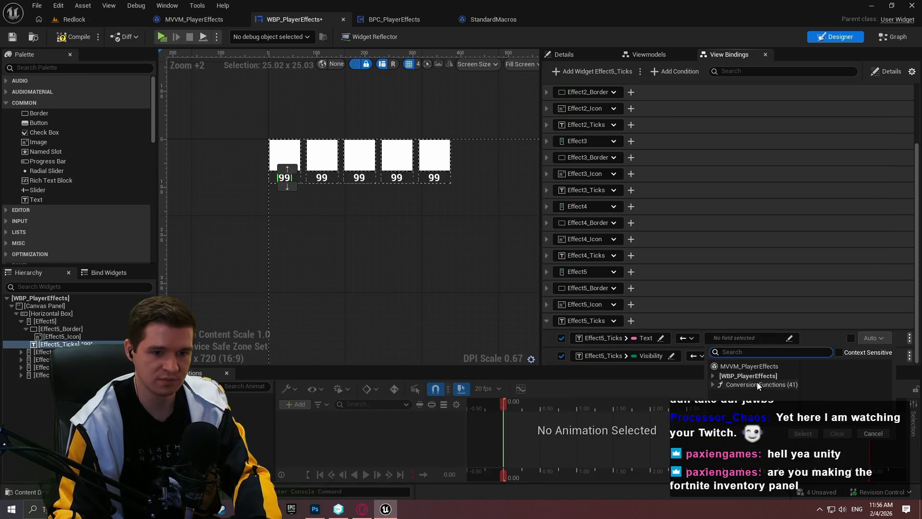
double_click(618, 408)
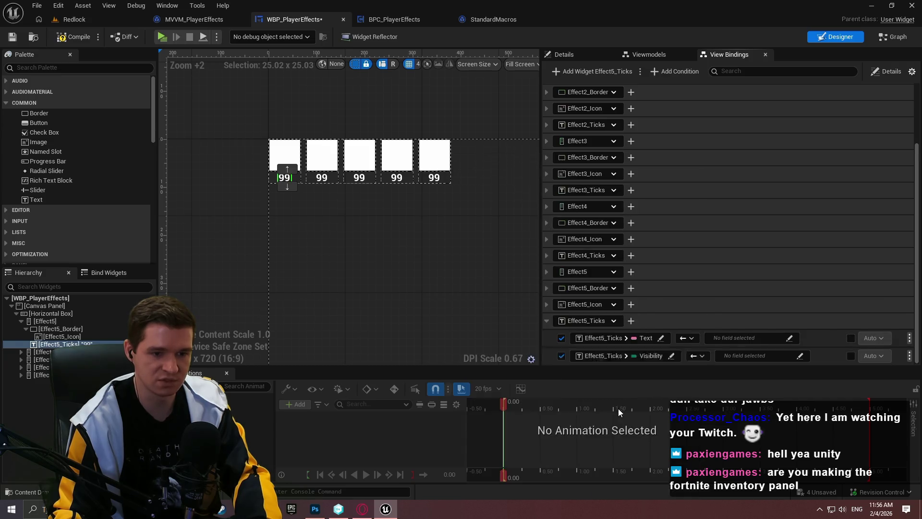
scroll(601, 332, down, 3)
click(628, 290)
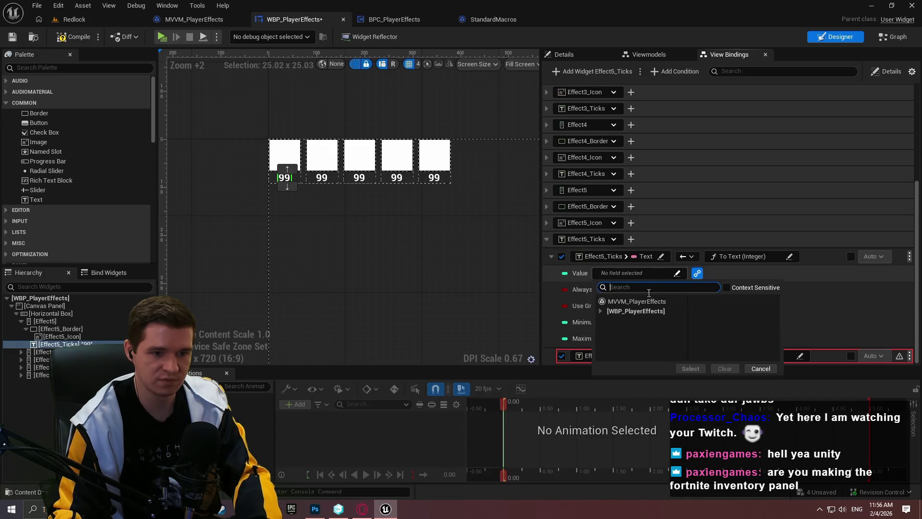
click(655, 303)
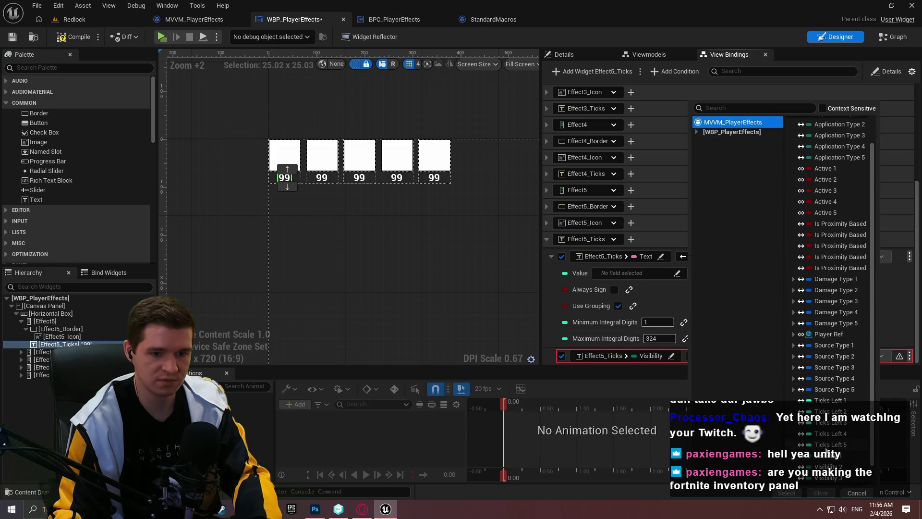
key(Escape)
click(551, 257)
- Drive Effect5_Ticks' Visibility from Application Type 5 and save WBP_PlayerEffects
click(749, 355)
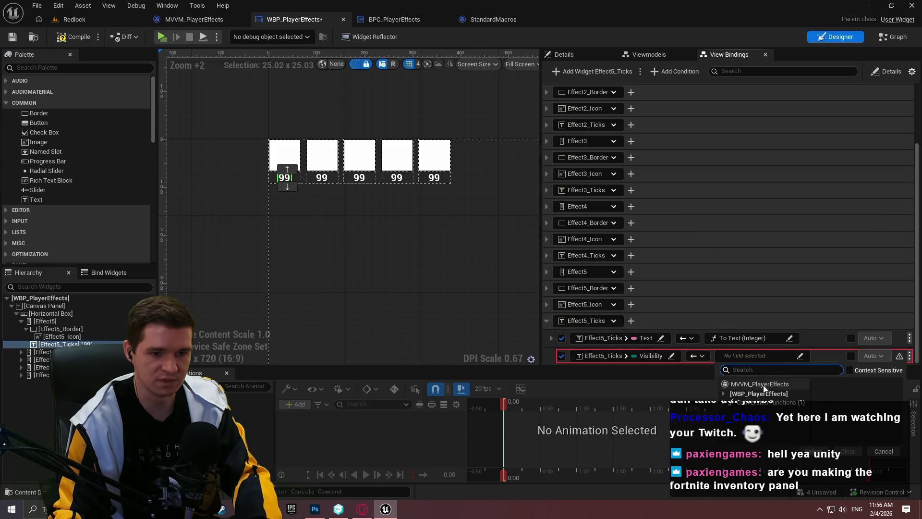
click(761, 384)
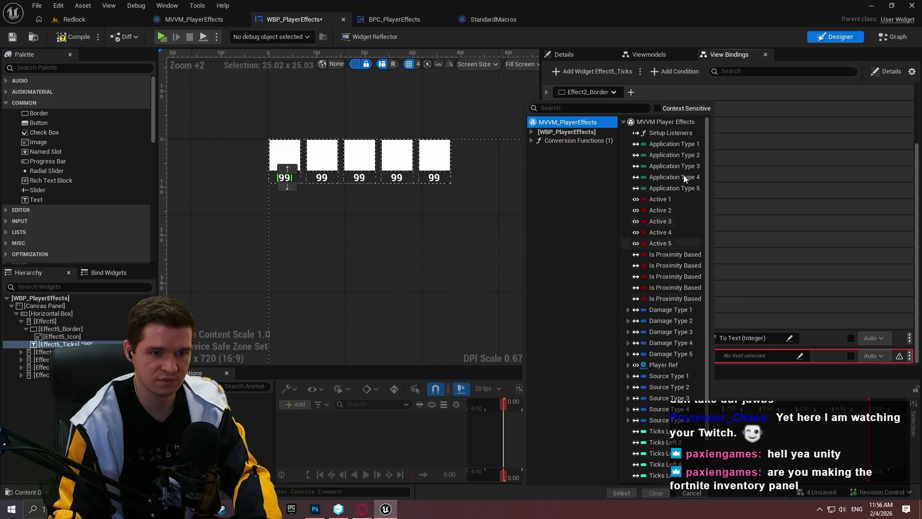
click(674, 191)
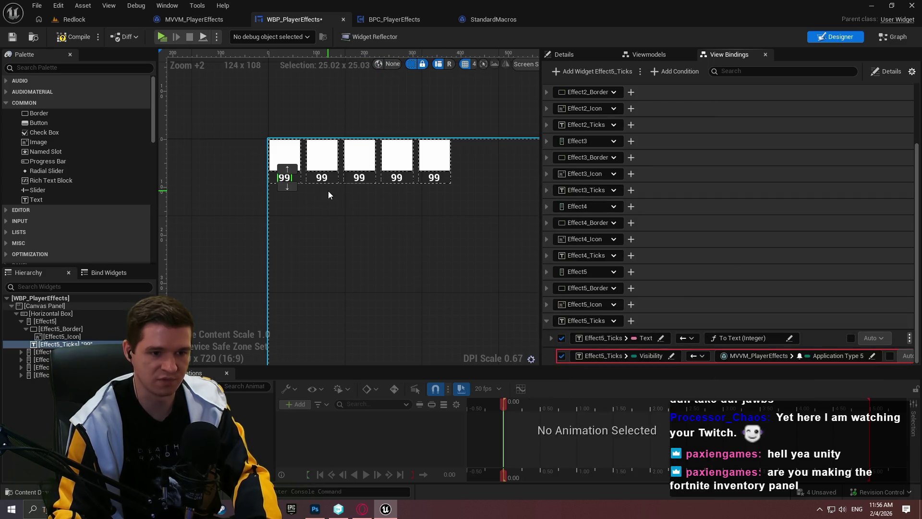
click(13, 38)
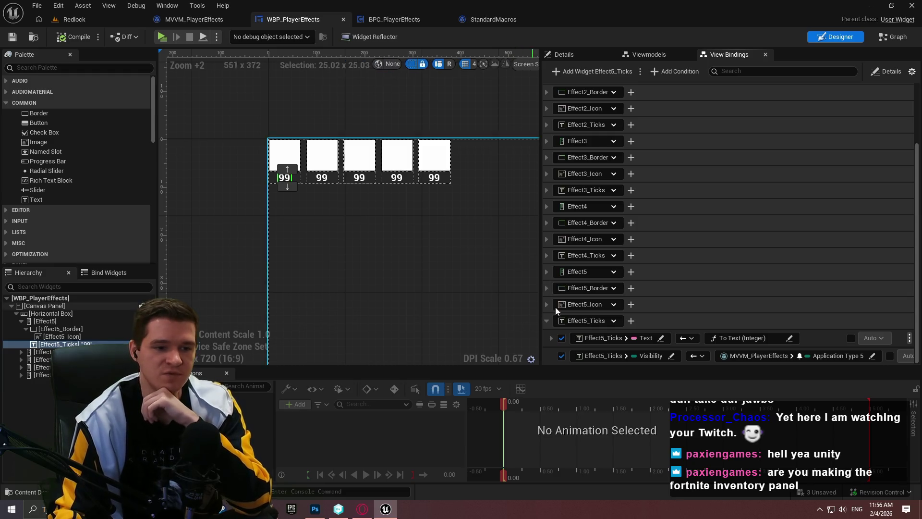
click(546, 321)
scroll(753, 185, up, 3)
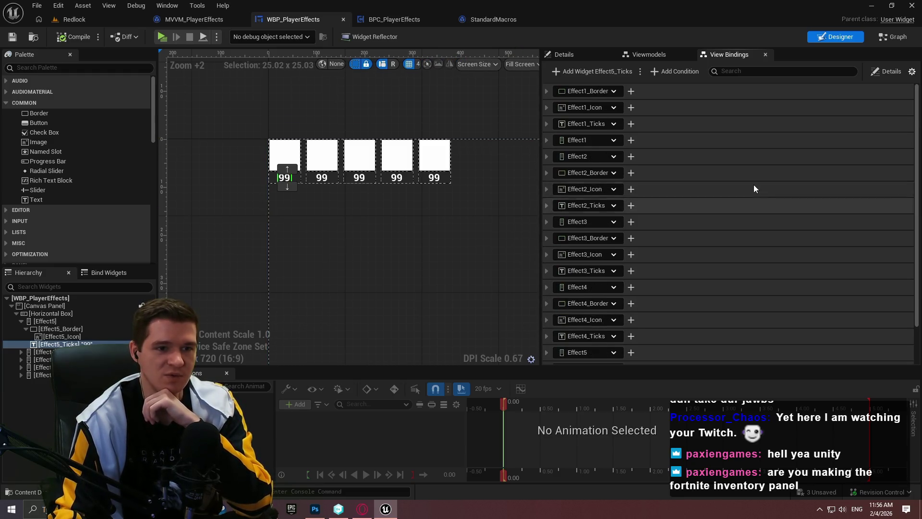
click(546, 91)
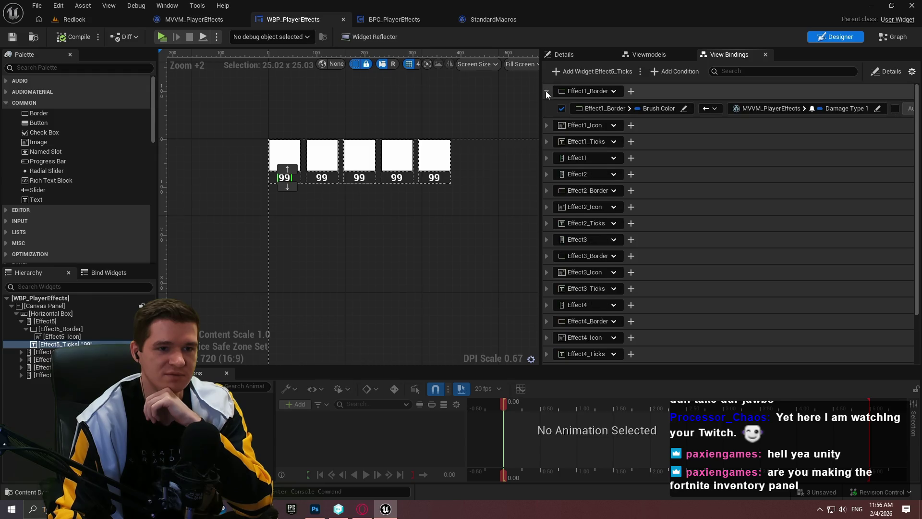
click(546, 91)
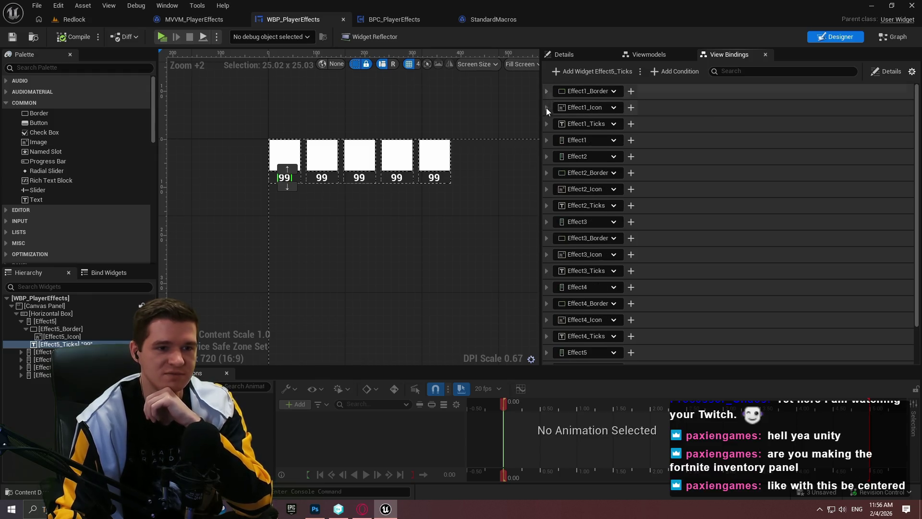
click(548, 156)
click(547, 190)
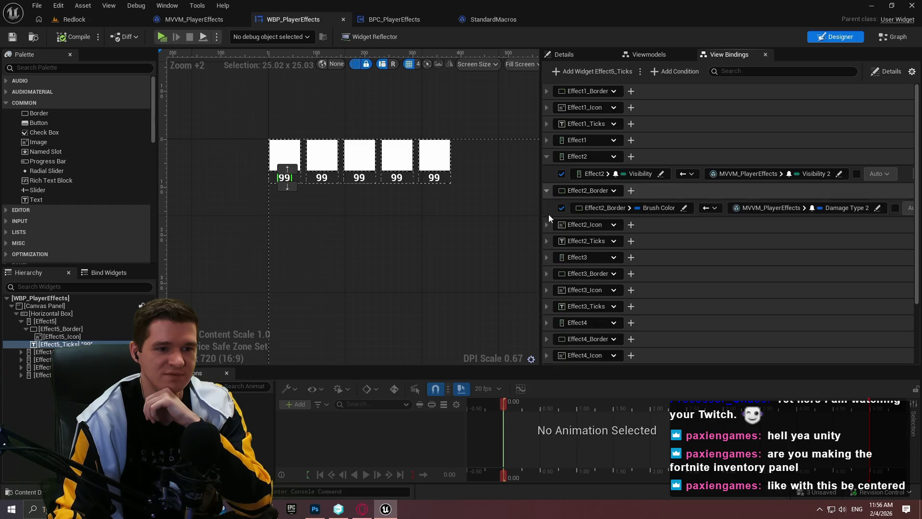
click(546, 224)
click(546, 258)
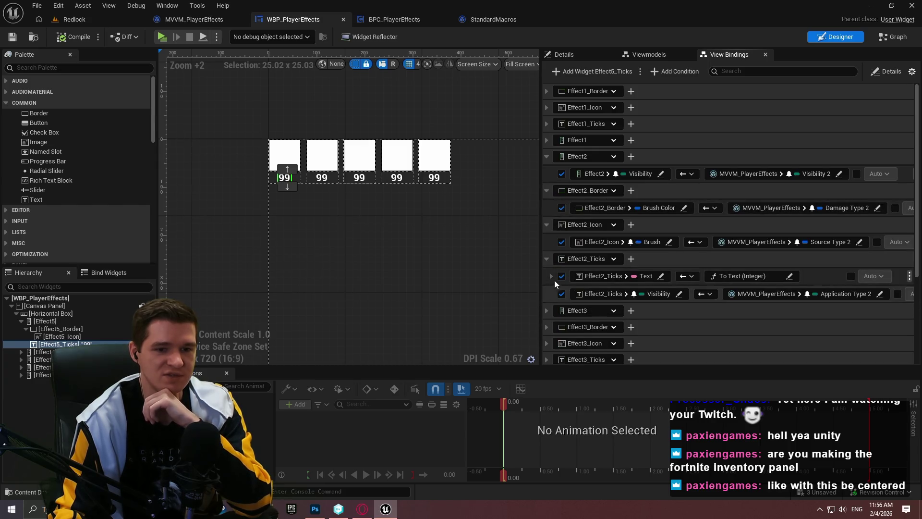
scroll(697, 312, down, 3)
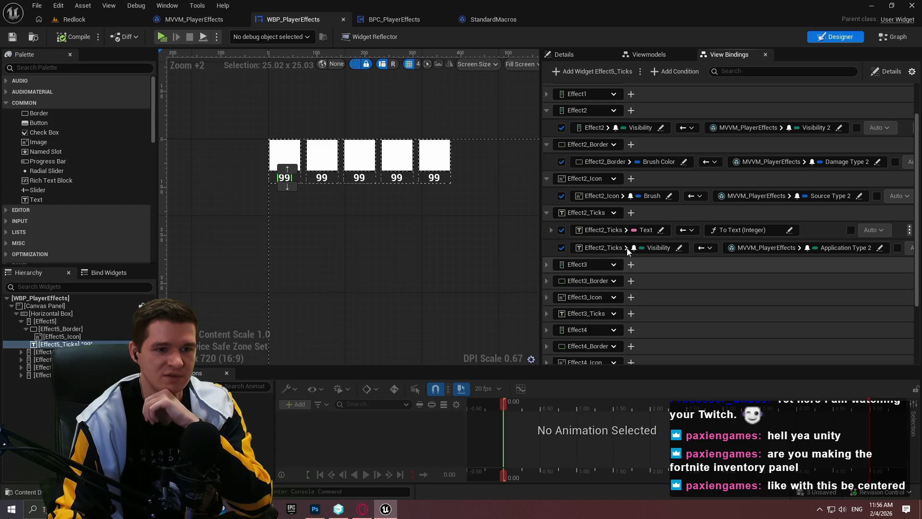
scroll(712, 169, down, 6)
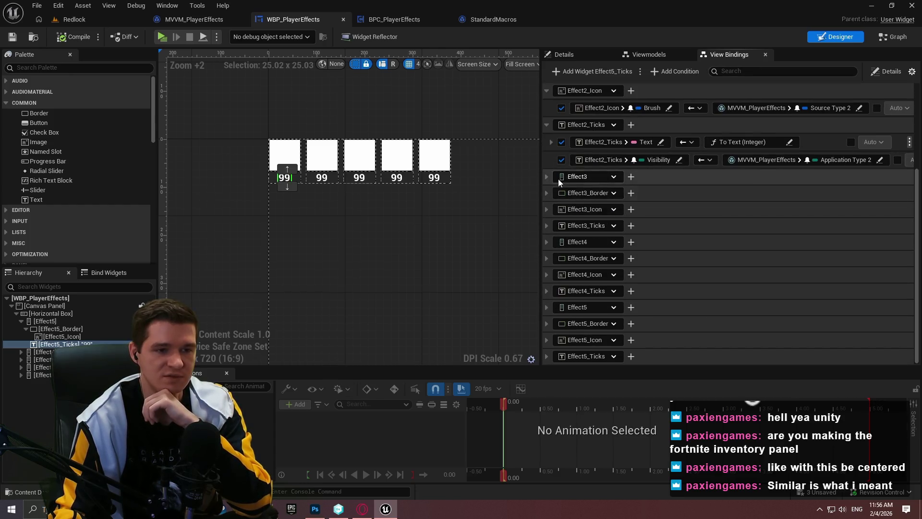
click(557, 177)
click(546, 210)
click(550, 249)
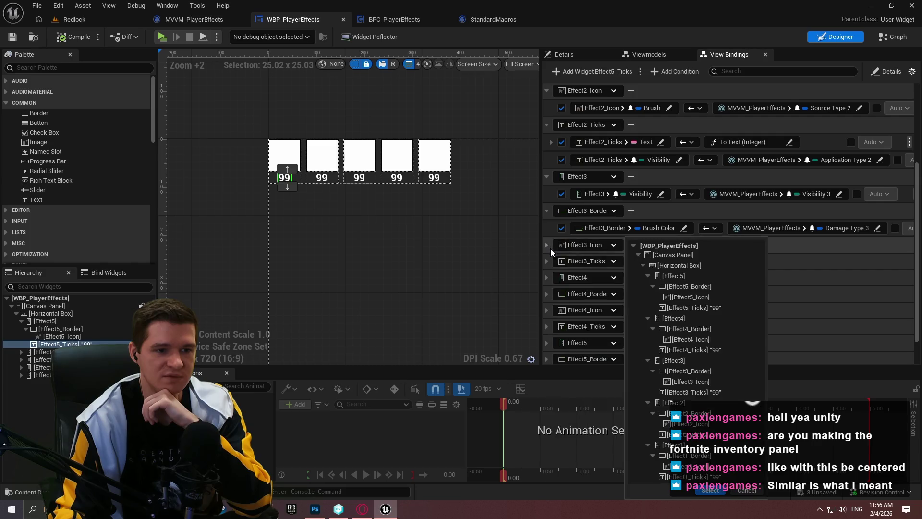
click(547, 246)
click(548, 279)
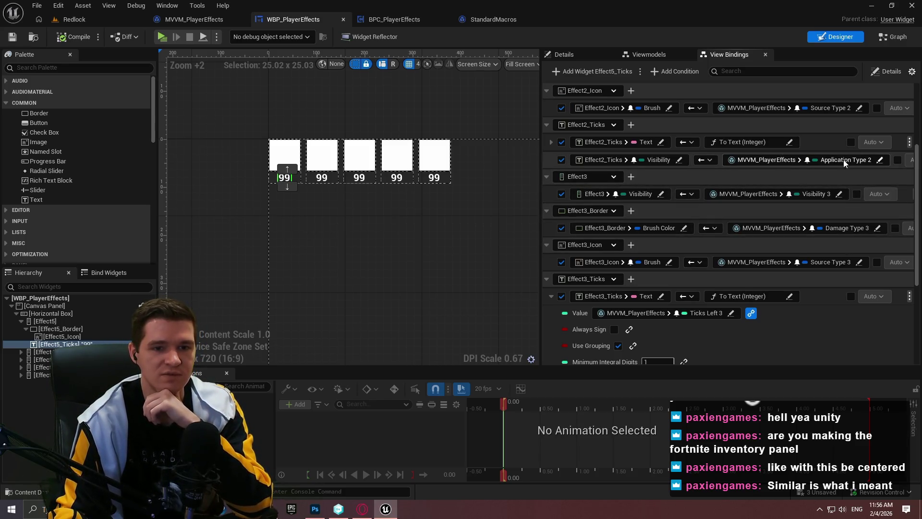
scroll(602, 142, up, 5)
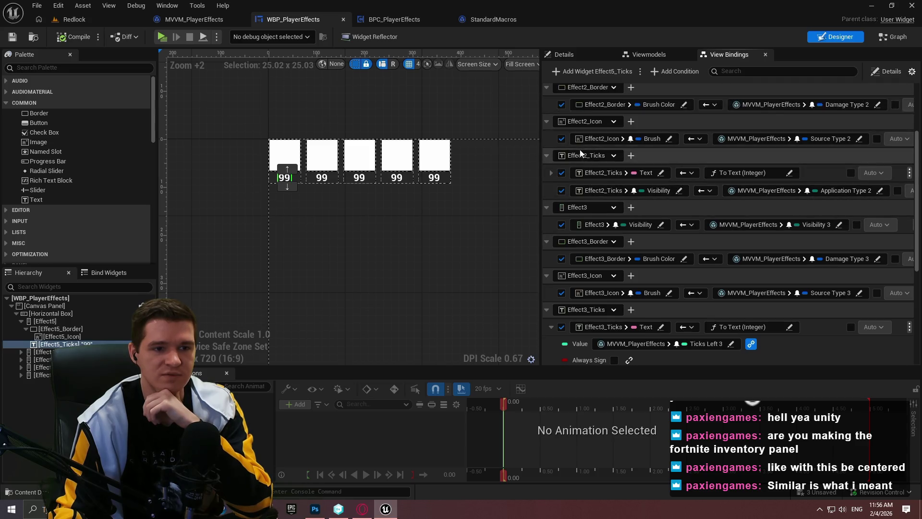
click(546, 145)
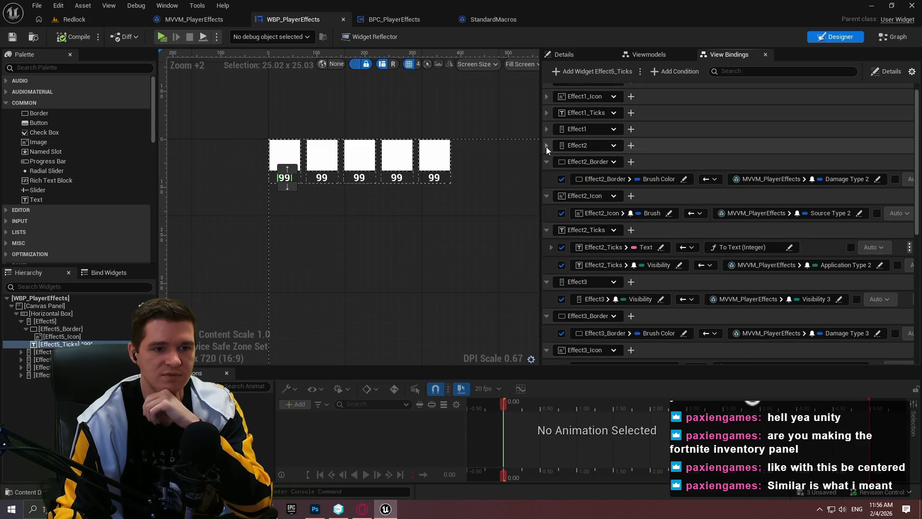
click(546, 162)
click(546, 178)
click(546, 194)
scroll(813, 189, down, 3)
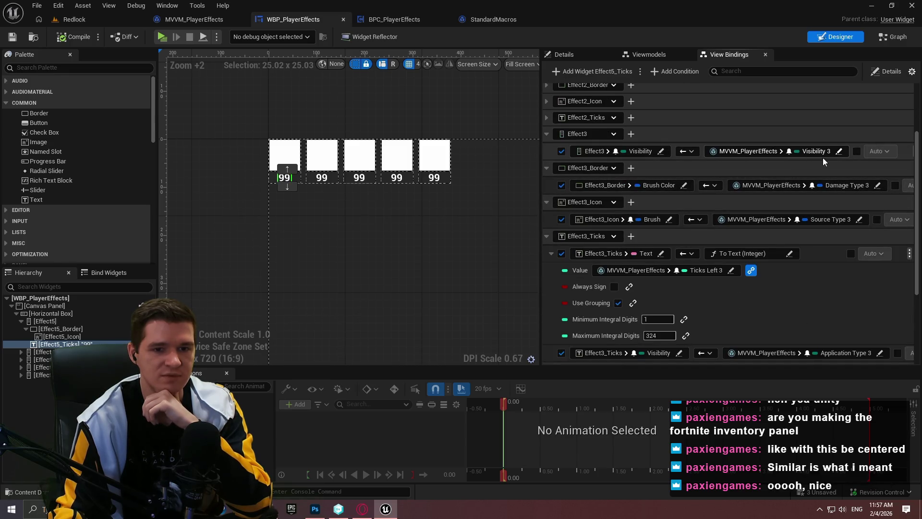
scroll(596, 255, down, 1)
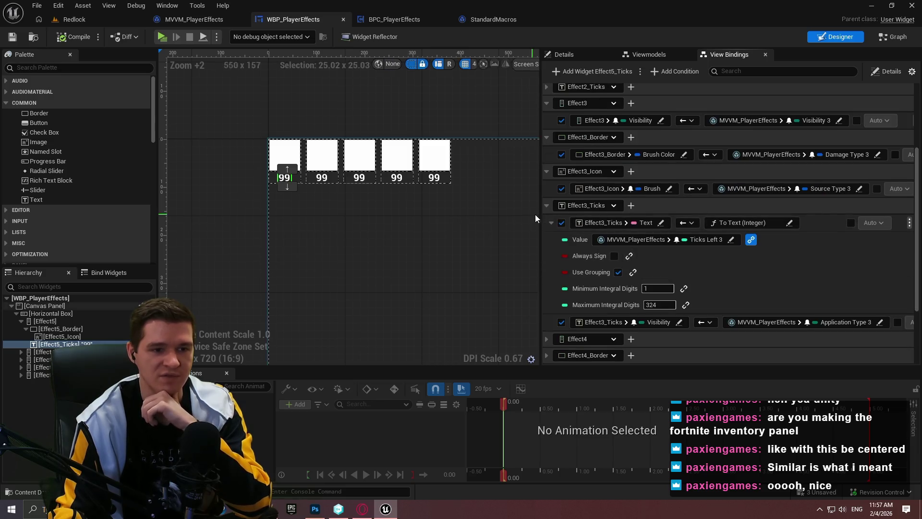
click(551, 222)
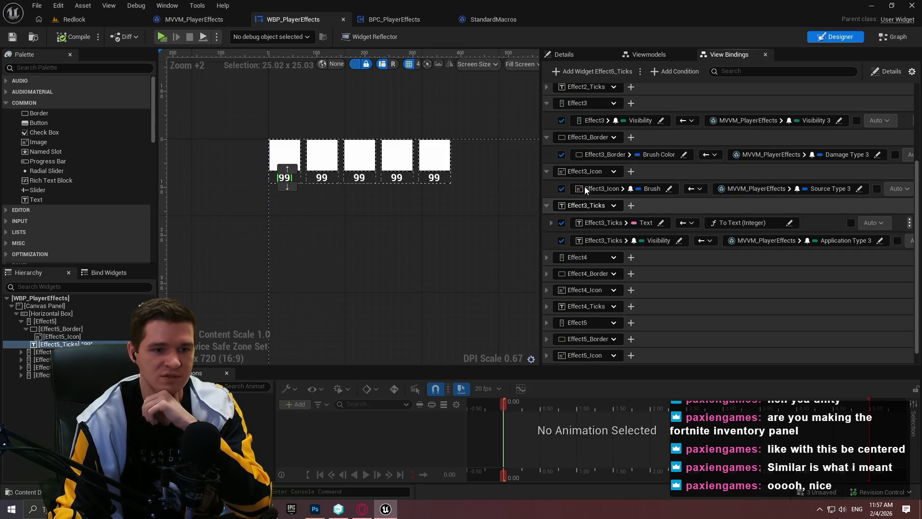
- Collapse the Effect3 binding groups in View Bindings
click(551, 105)
click(546, 139)
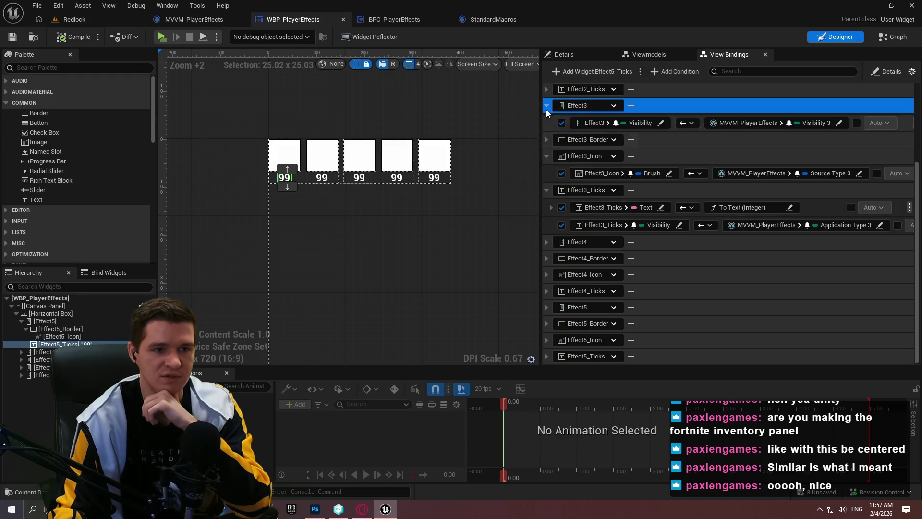
click(546, 106)
click(546, 155)
click(546, 189)
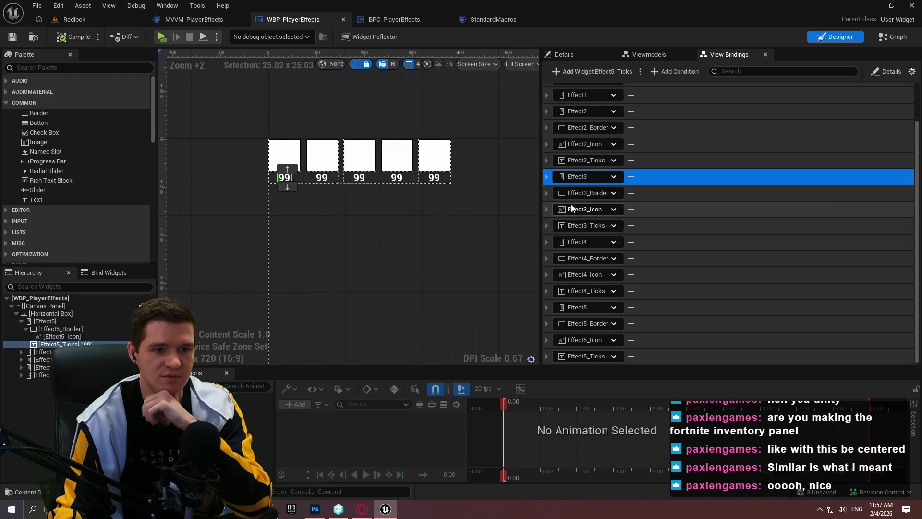
- Review Effect4's bindings, including the Effect4_Ticks text conversion, then collapse them
click(547, 242)
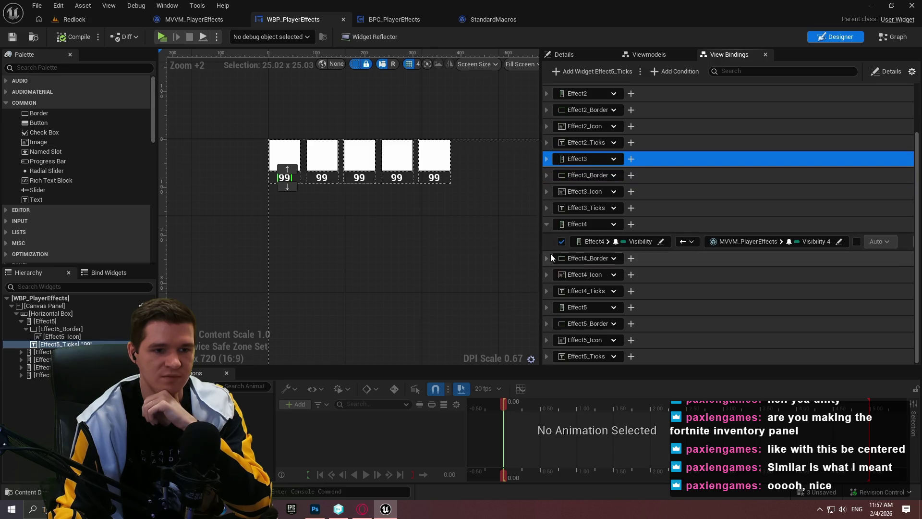
click(546, 258)
click(547, 275)
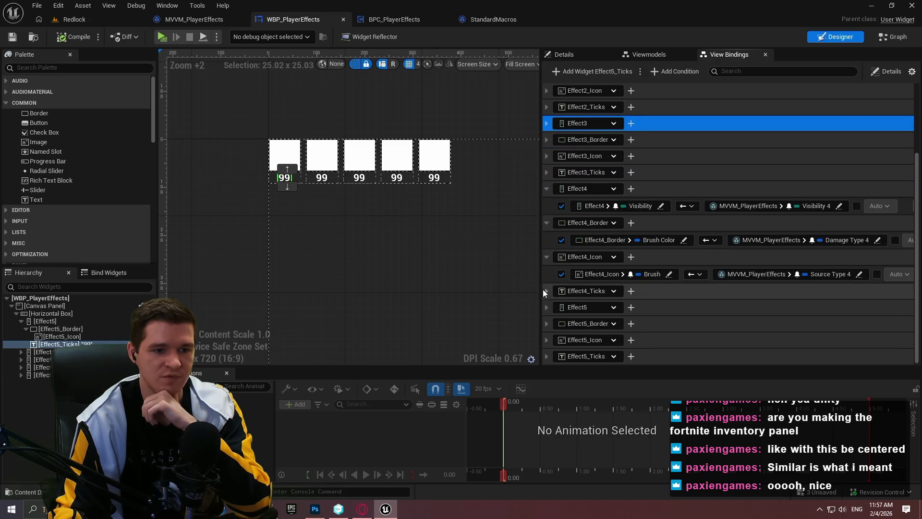
click(546, 291)
click(550, 293)
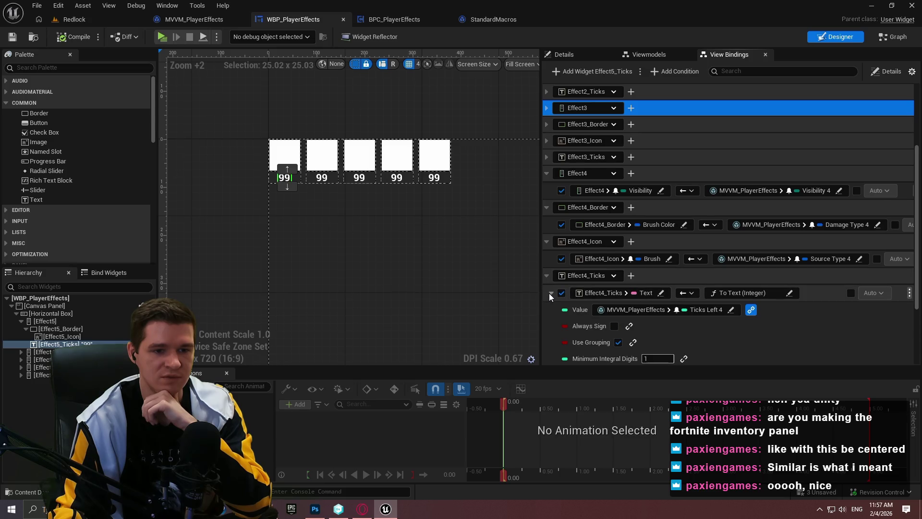
click(550, 293)
click(547, 275)
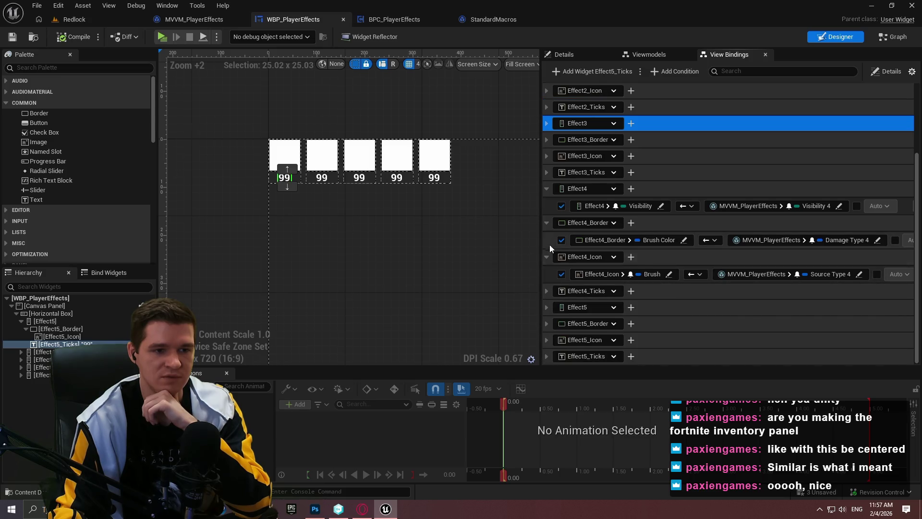
click(548, 249)
click(549, 235)
click(547, 228)
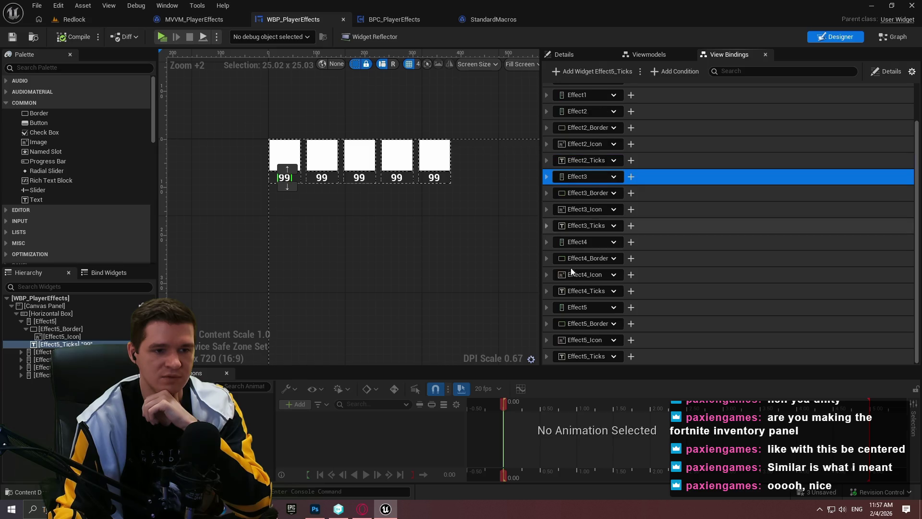
- Enable Effect5_Ticks' Text binding to Ticks Left 5, collapse the Effect5 groups, and save
click(546, 307)
click(547, 341)
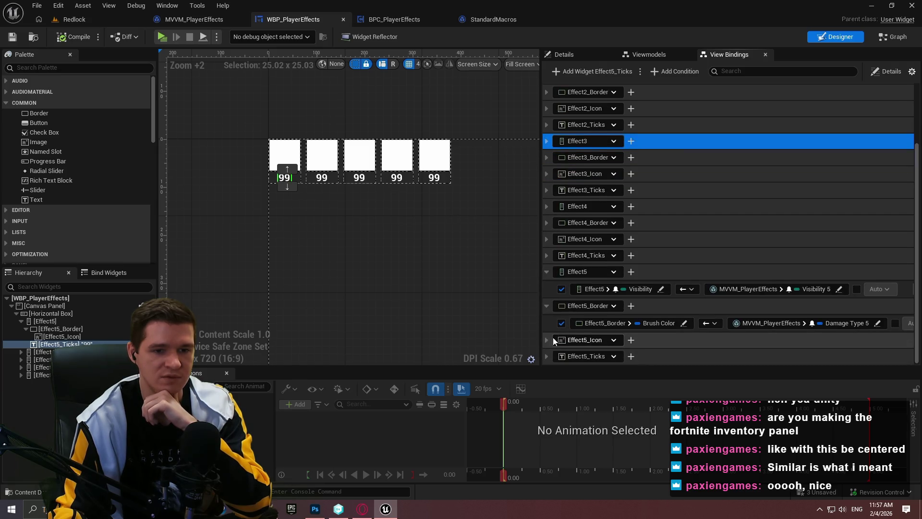
click(550, 346)
click(549, 349)
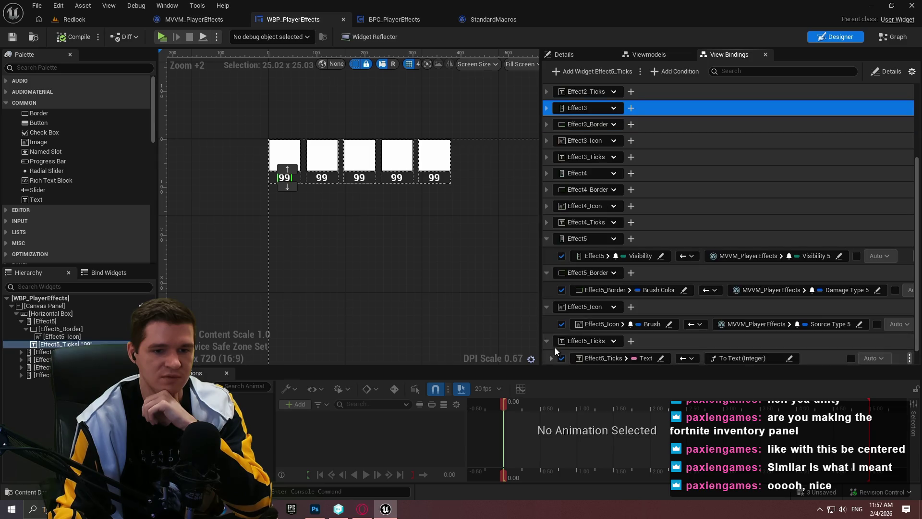
click(551, 358)
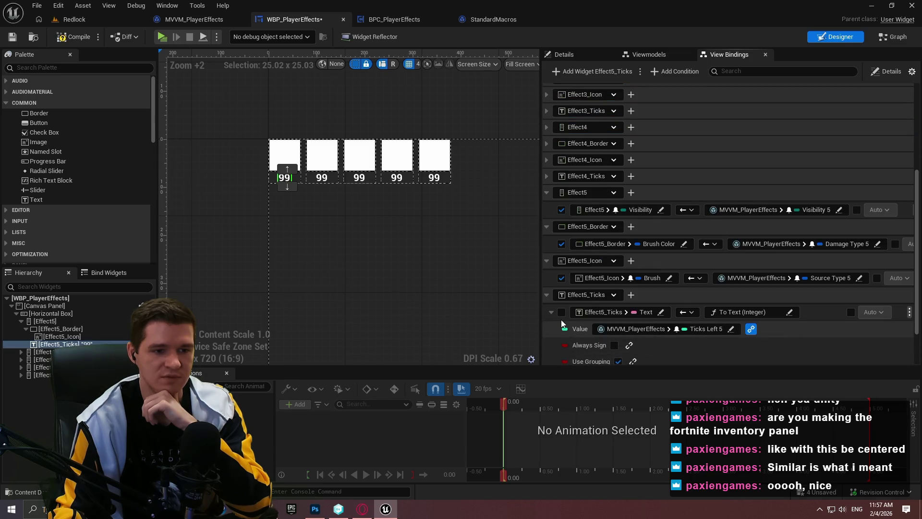
click(561, 312)
click(561, 312)
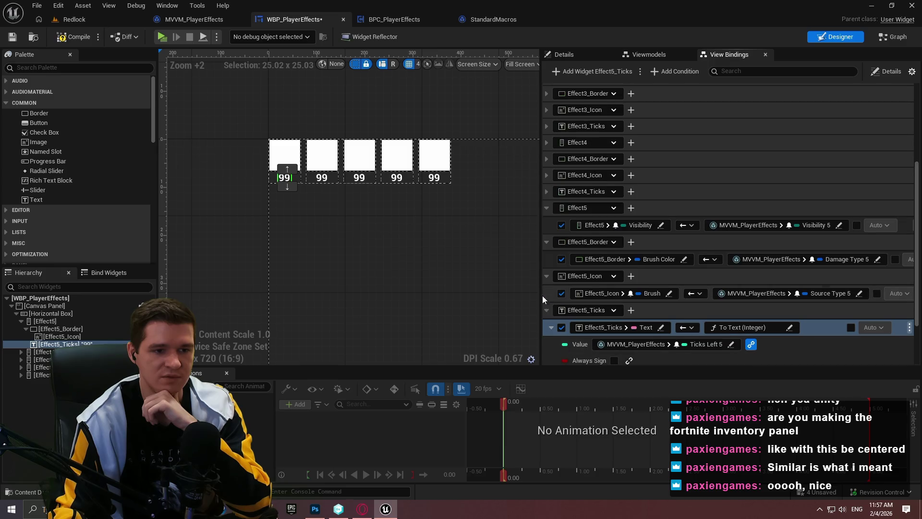
click(551, 328)
click(547, 322)
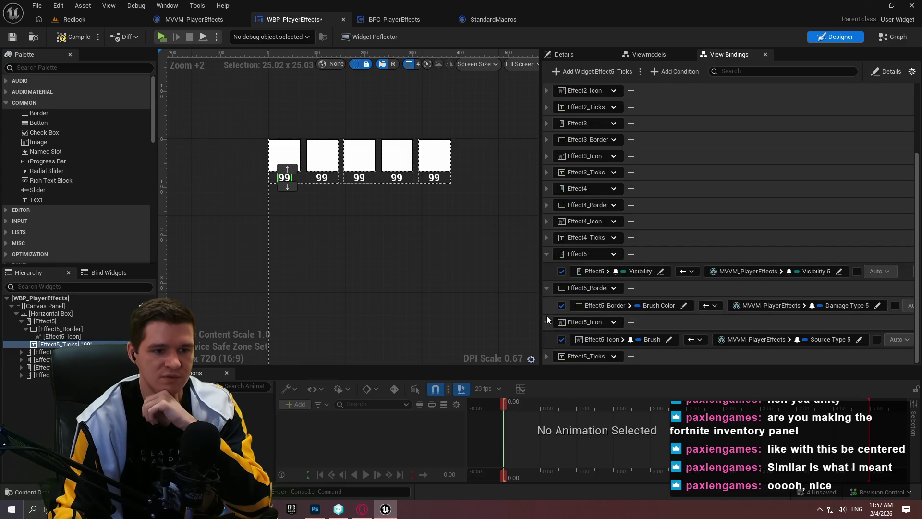
click(547, 316)
click(547, 306)
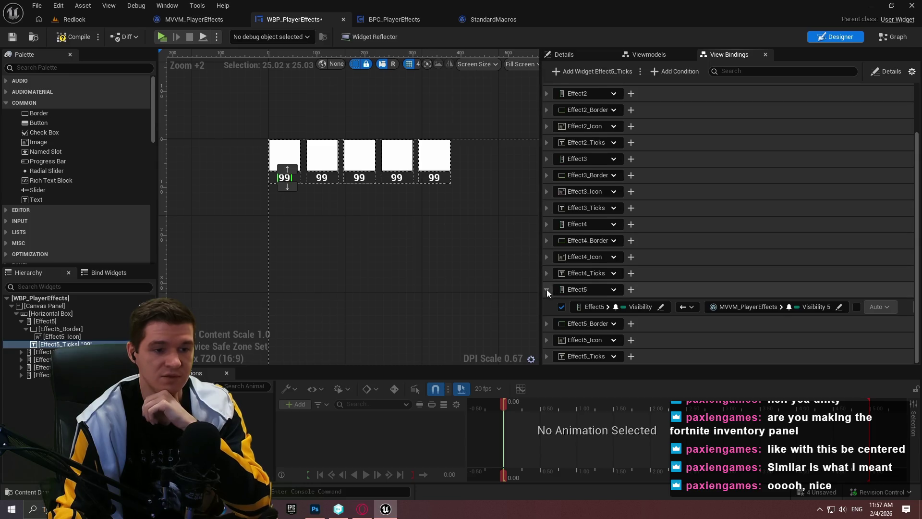
click(547, 289)
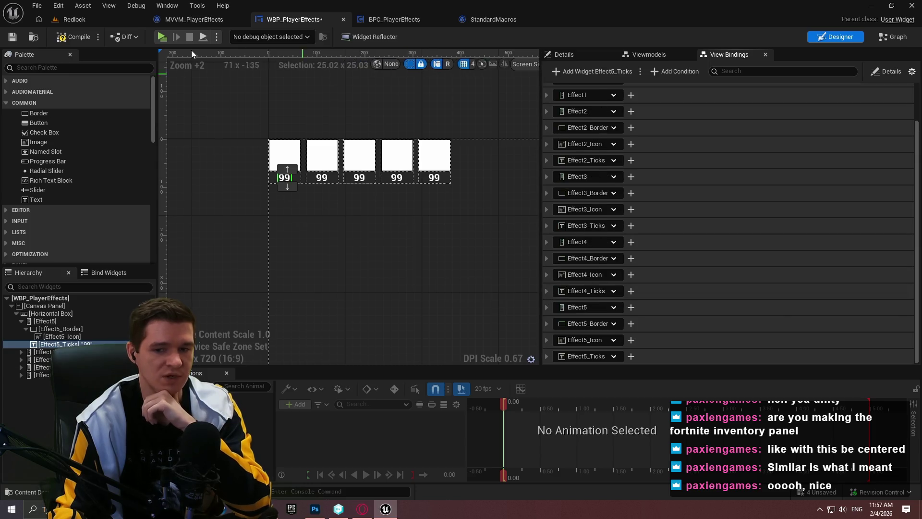
click(13, 37)
click(112, 21)
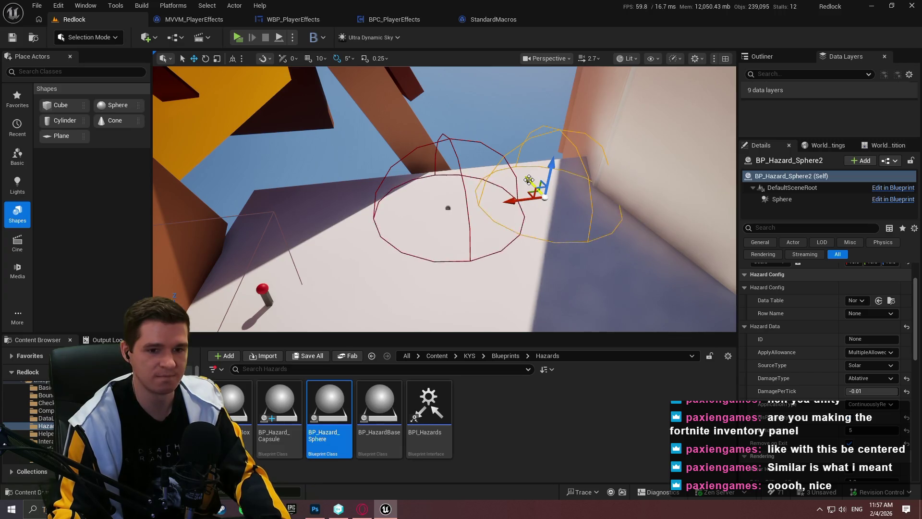
- Duplicate BP_Hazard_Sphere actors into overlapping positions, undoing one extra copy
alt+drag(529, 180, 554, 239)
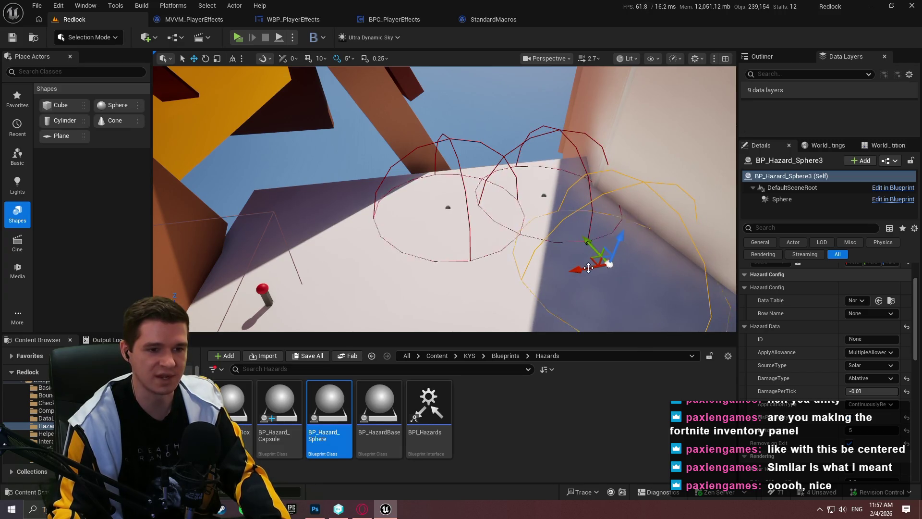
mouse_move(589, 268)
alt+mouse_down()
mouse_move(456, 288)
mouse_move(469, 287)
alt+mouse_up()
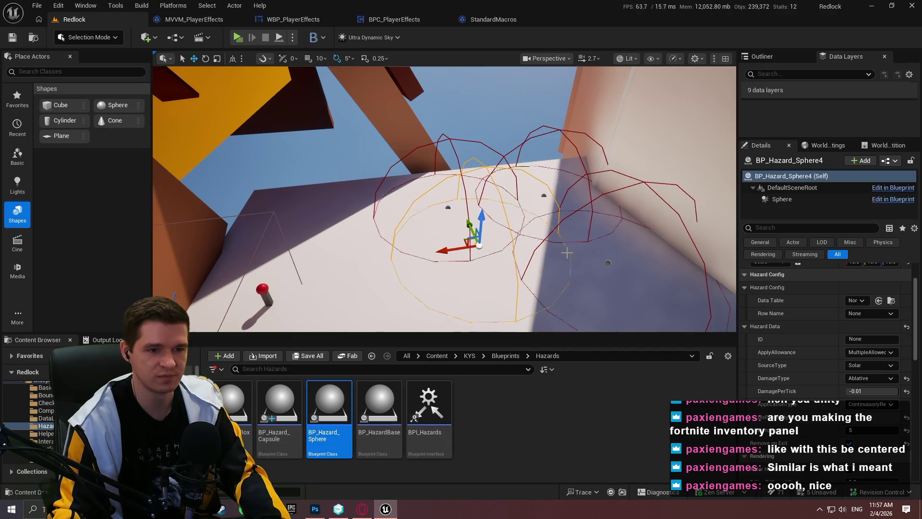
key(ctrl+z)
key(ctrl+z)
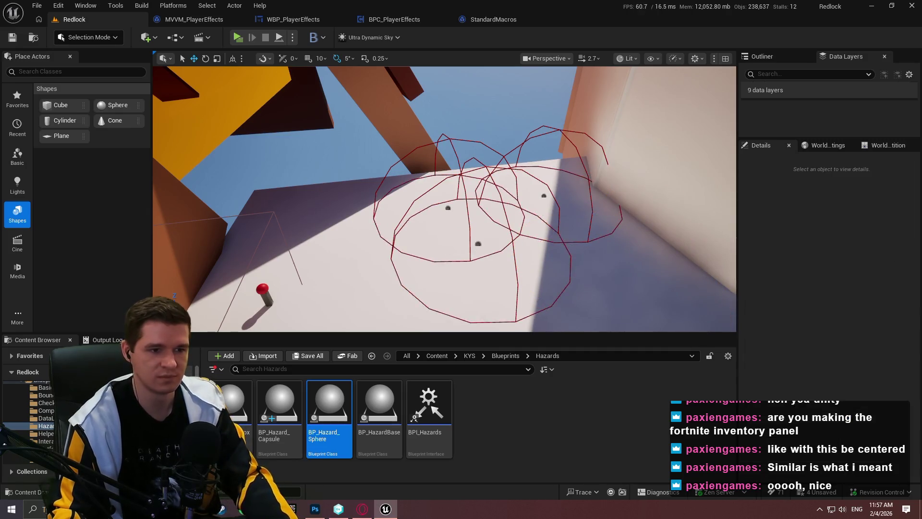
click(459, 250)
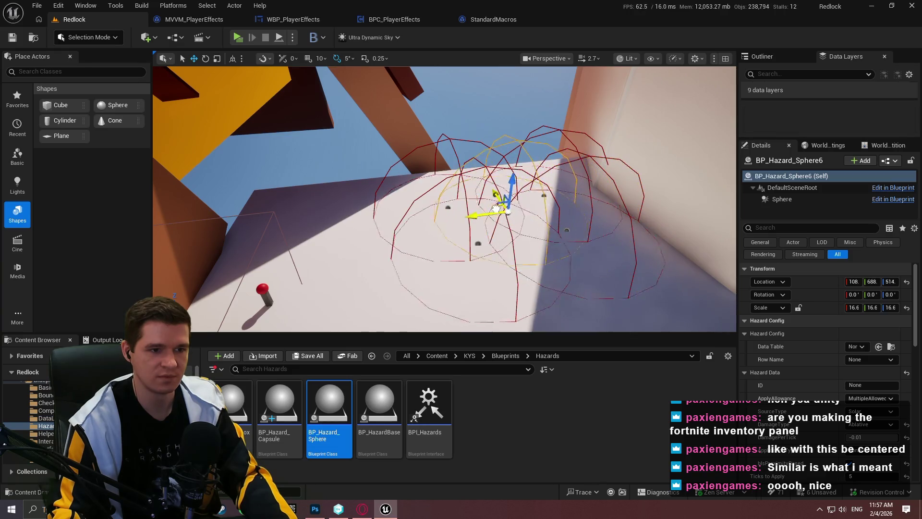
- Launch a standalone play test of the Redlock level
scroll(817, 345, down, 2)
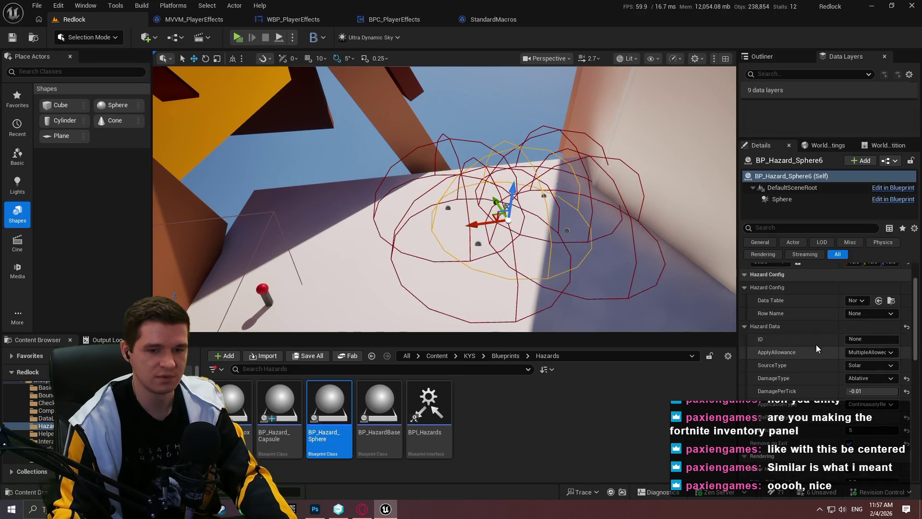
scroll(828, 324, down, 1)
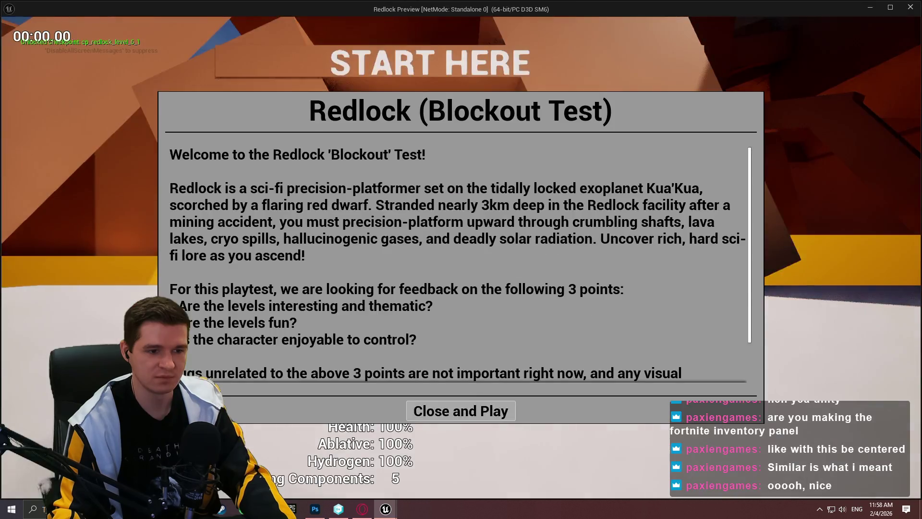
click(461, 409)
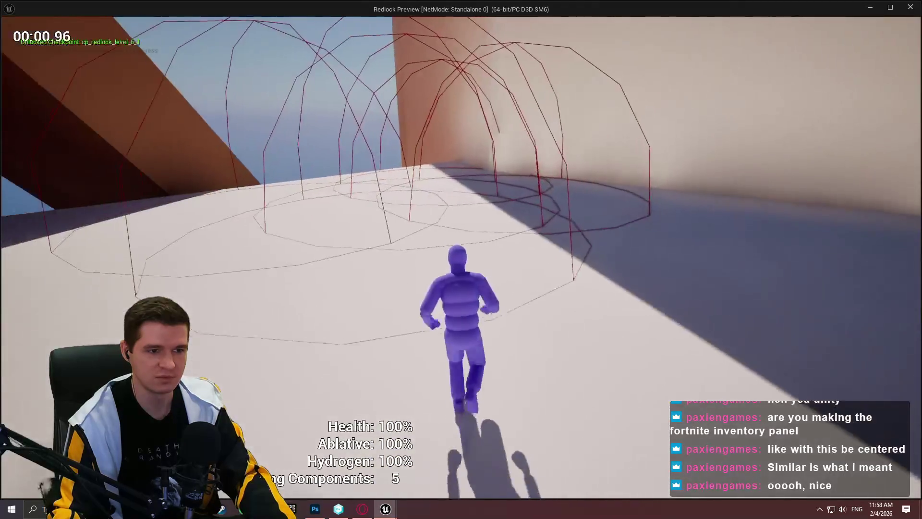
- Run through the overlapping hazard domes until Health and Ablative drain to 0%, then exit the preview
key(w)
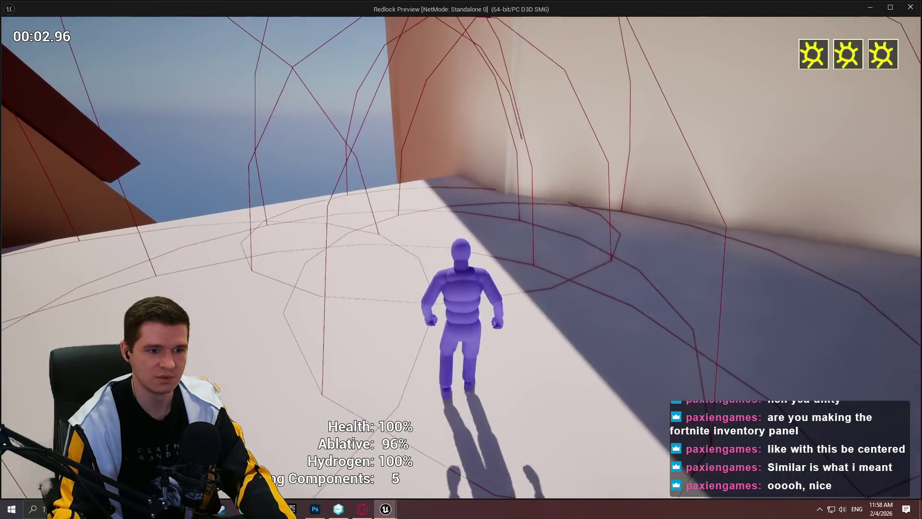
key(w)
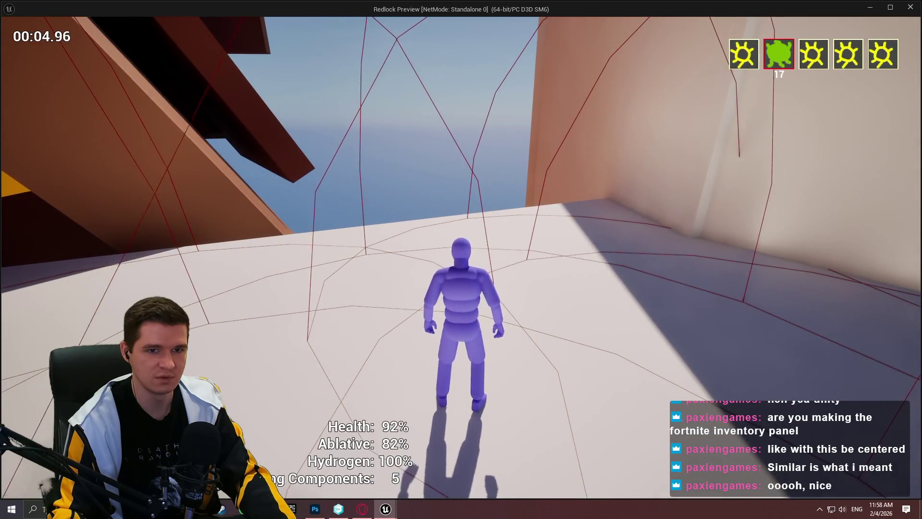
key(w)
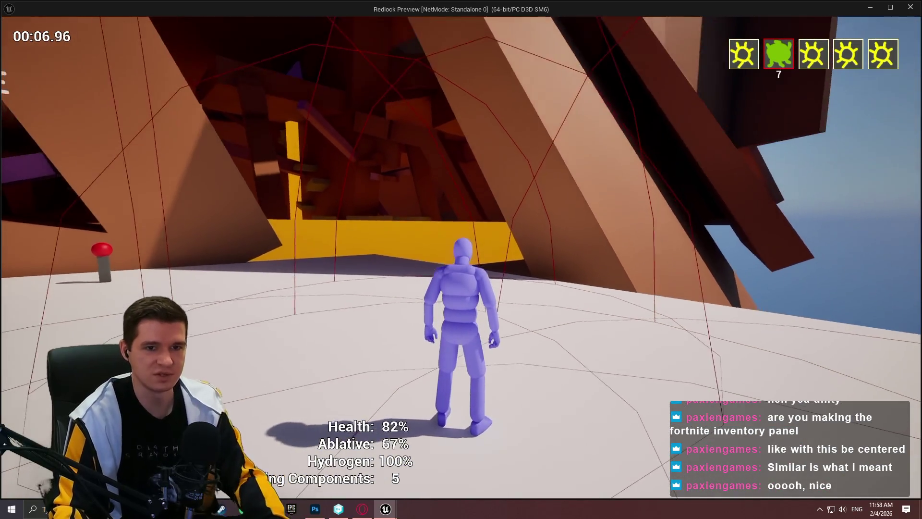
key(w)
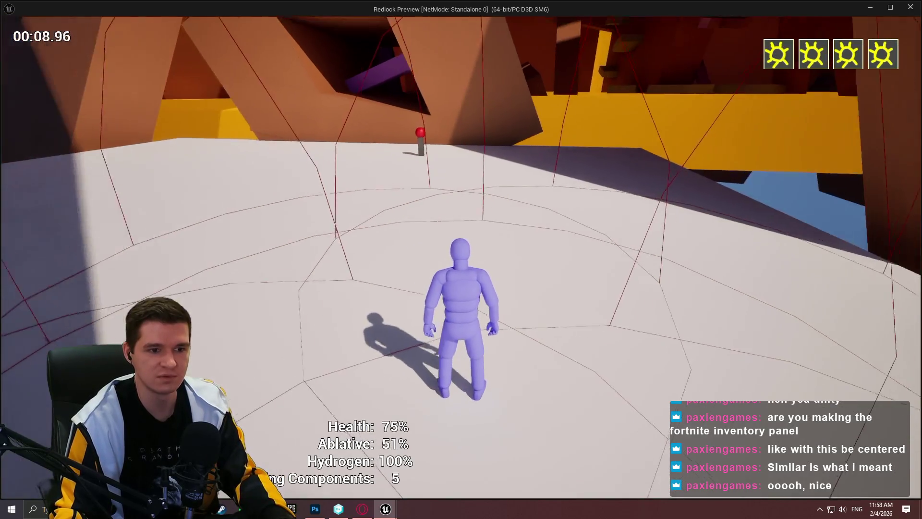
key(w)
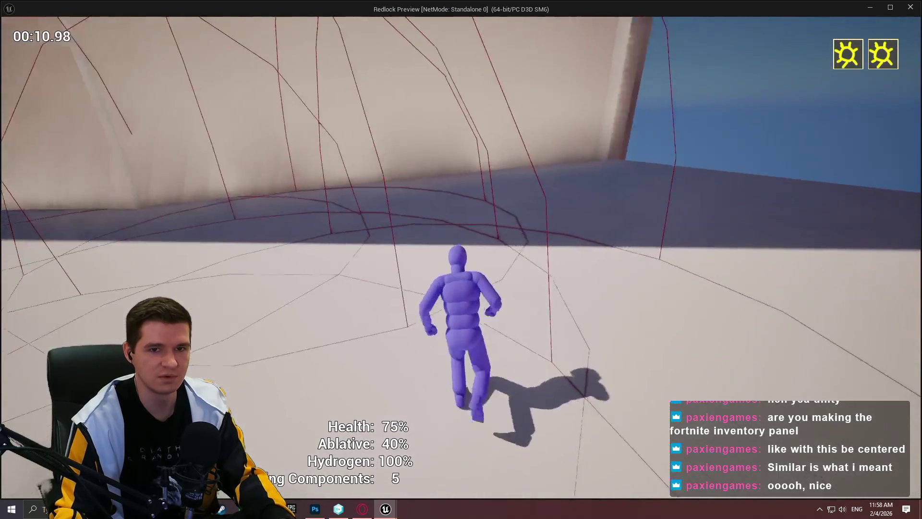
key(w)
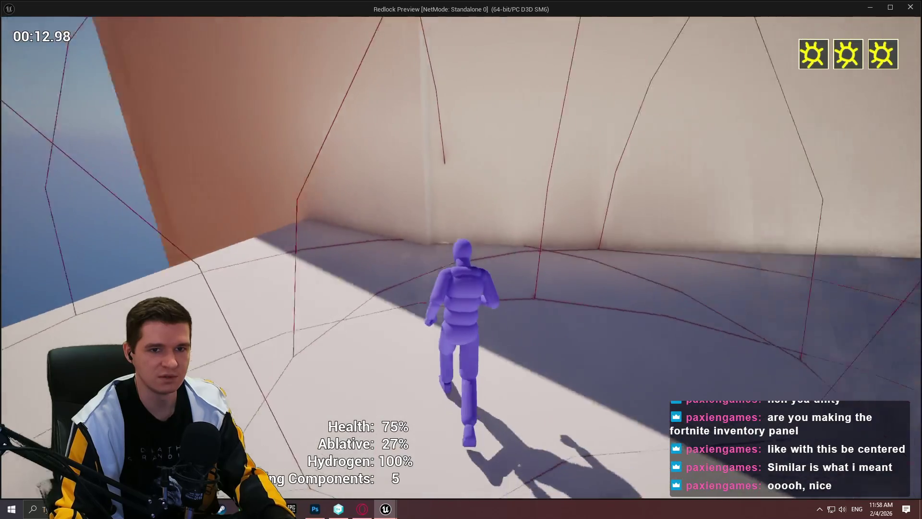
key(w)
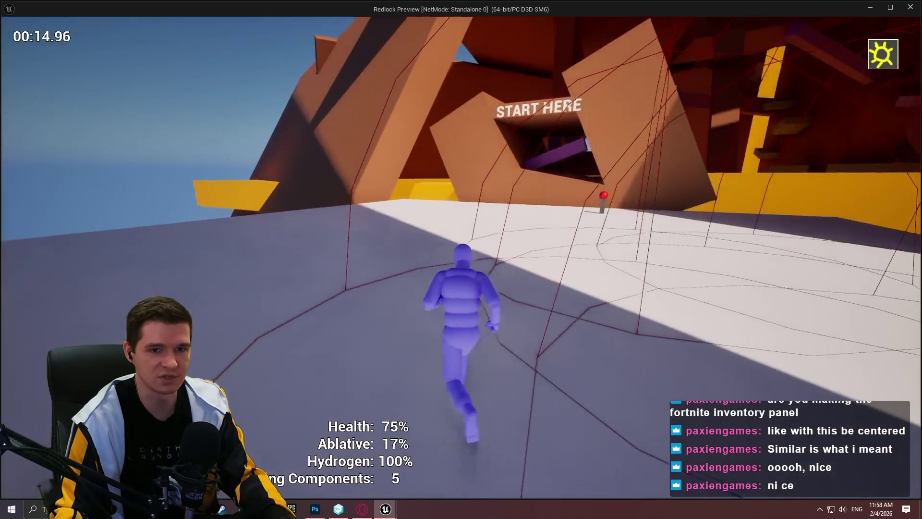
key(w)
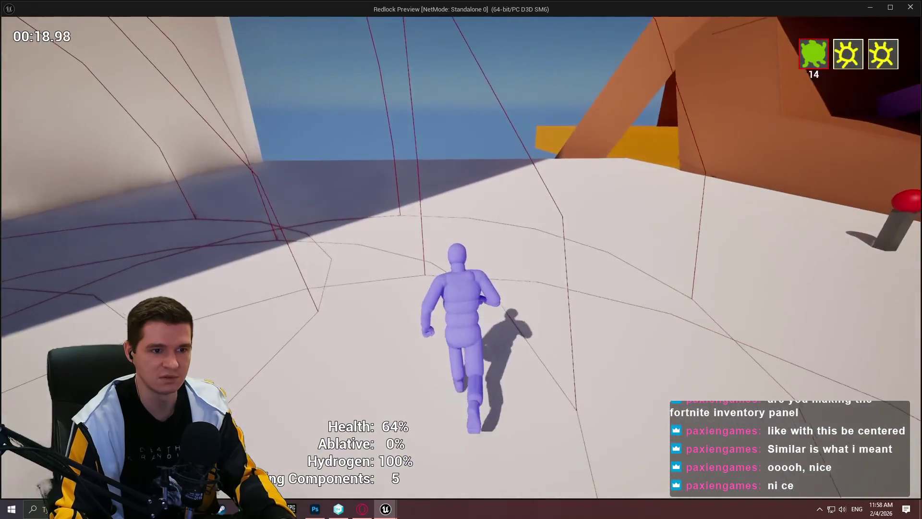
key(w)
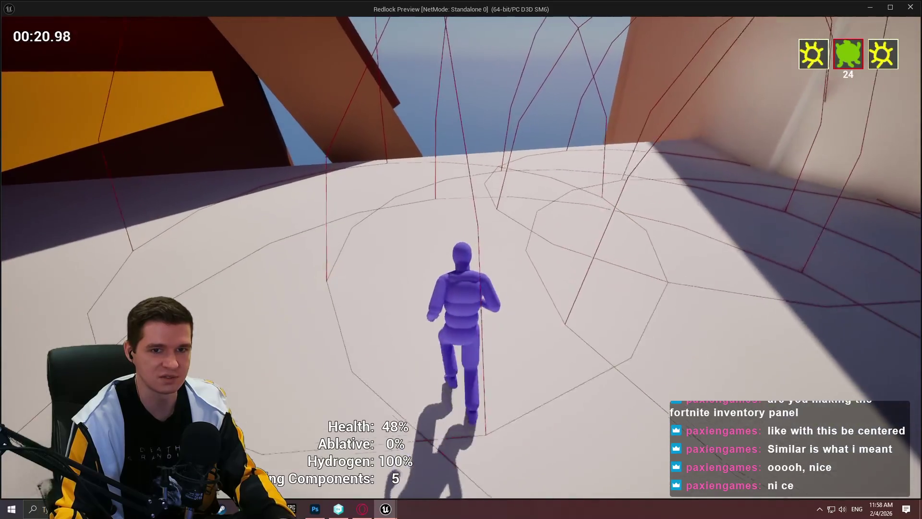
key(w)
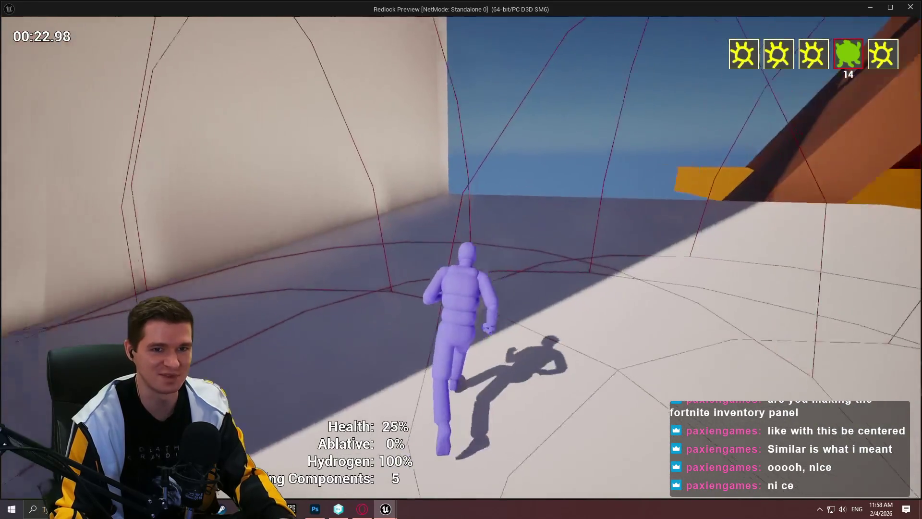
key(w)
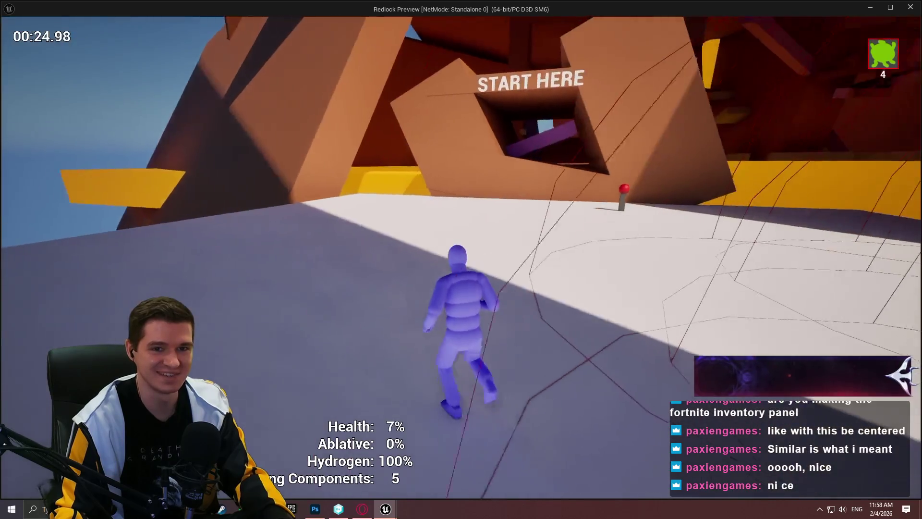
key(w)
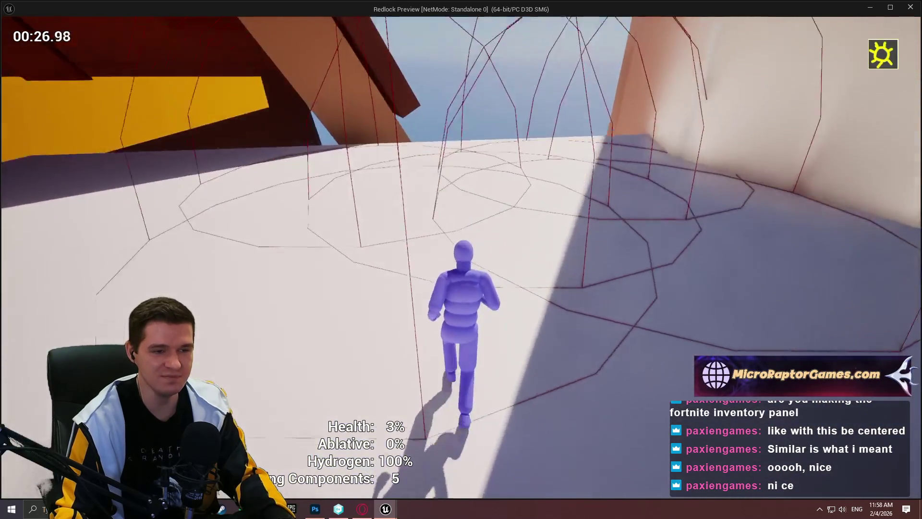
key(w)
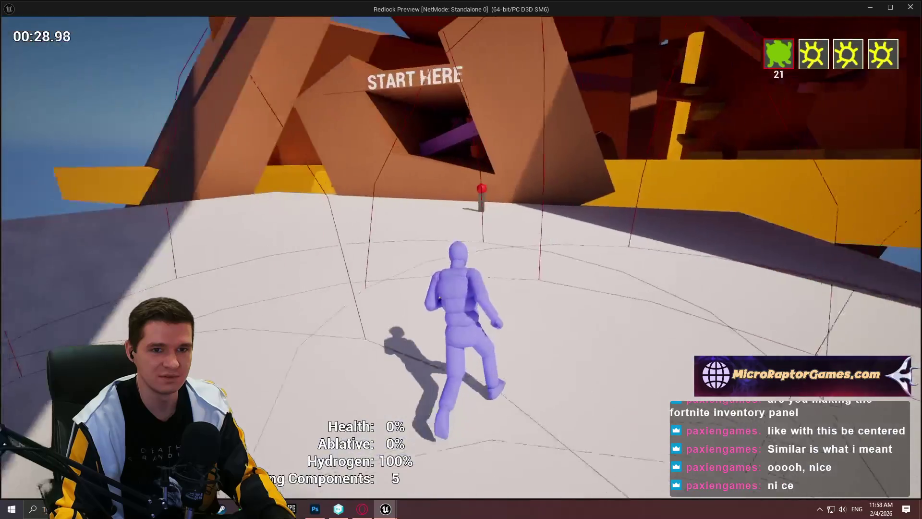
key(w)
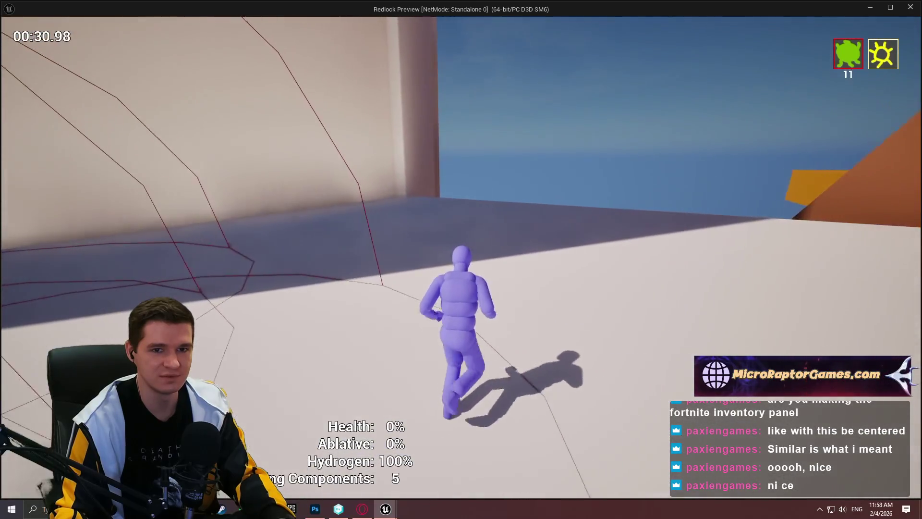
key(w)
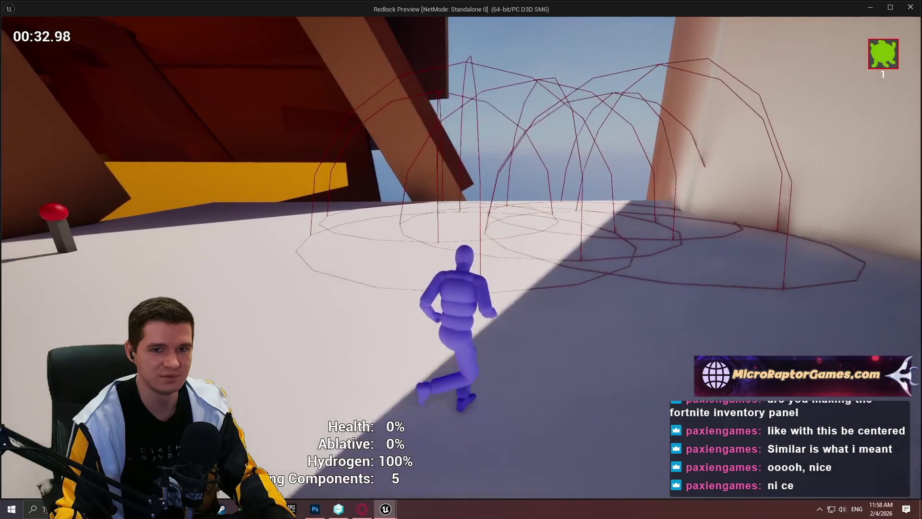
key(w)
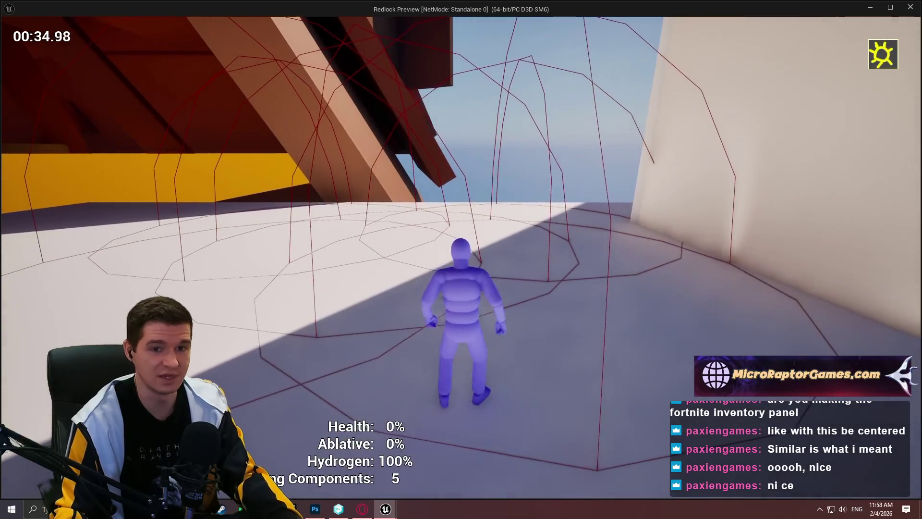
key(Escape)
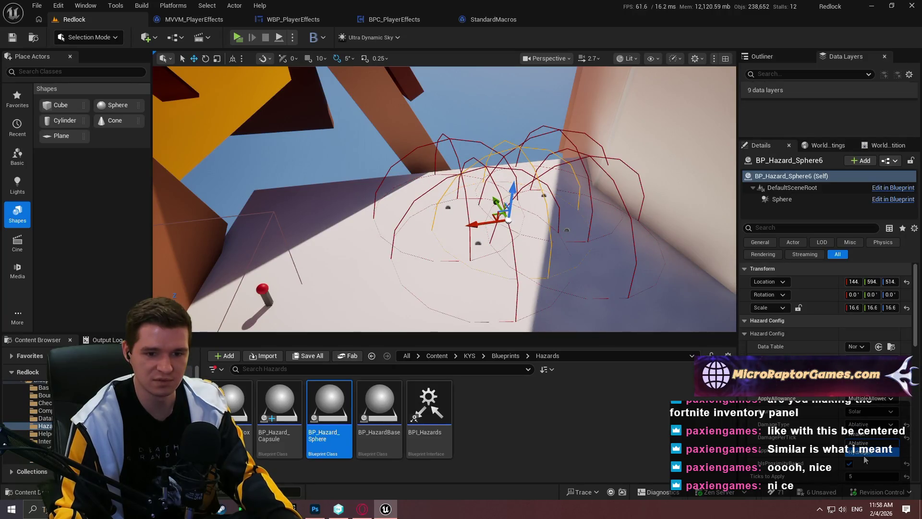
- Play-test the level until five hazard effect icons appear, one showing a tick count, then stop
scroll(873, 423, down, 3)
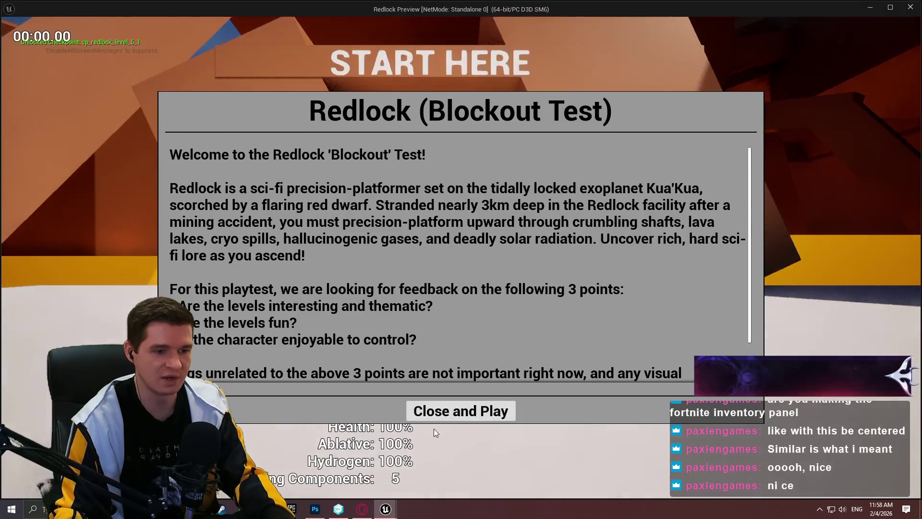
click(435, 412)
key(w)
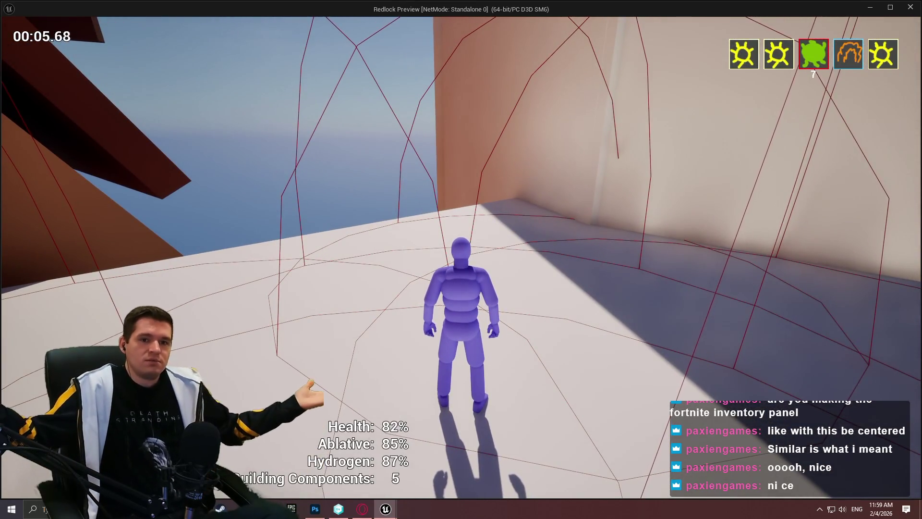
key(Escape)
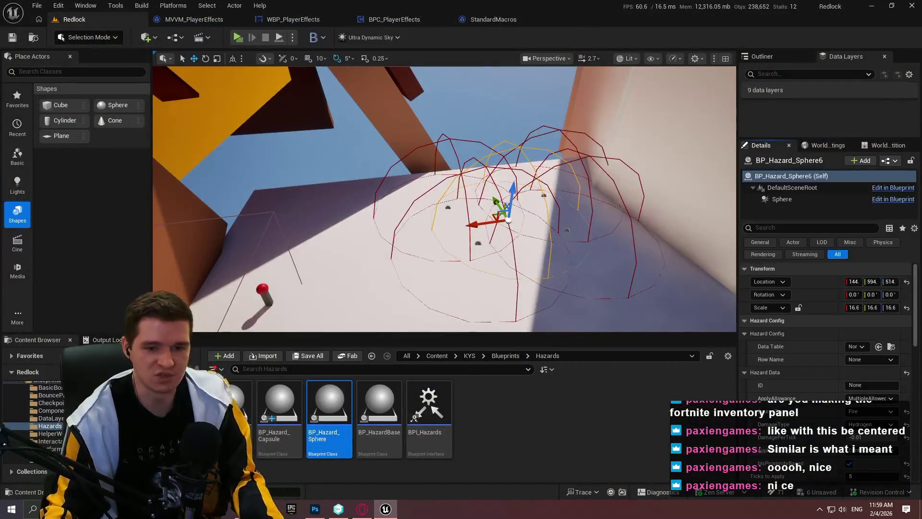
scroll(860, 394, down, 3)
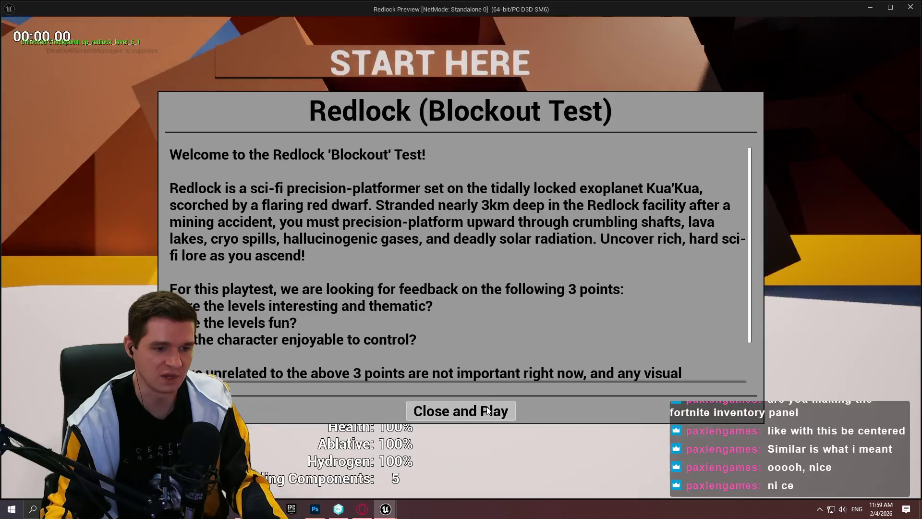
- Play-test the fire/hydrogen hazard again, then uncheck bUseProximityBased on BP_Hazard_Sphere6
click(461, 410)
key(w)
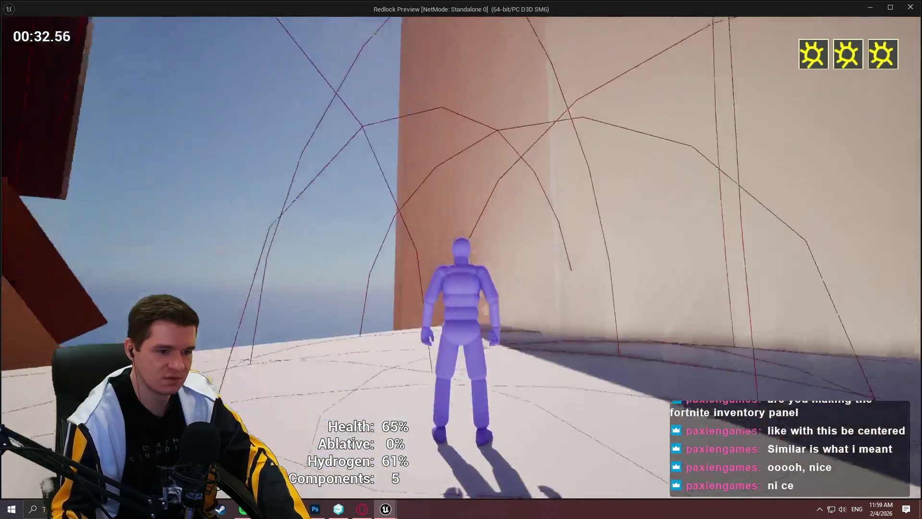
key(Escape)
scroll(808, 385, down, 3)
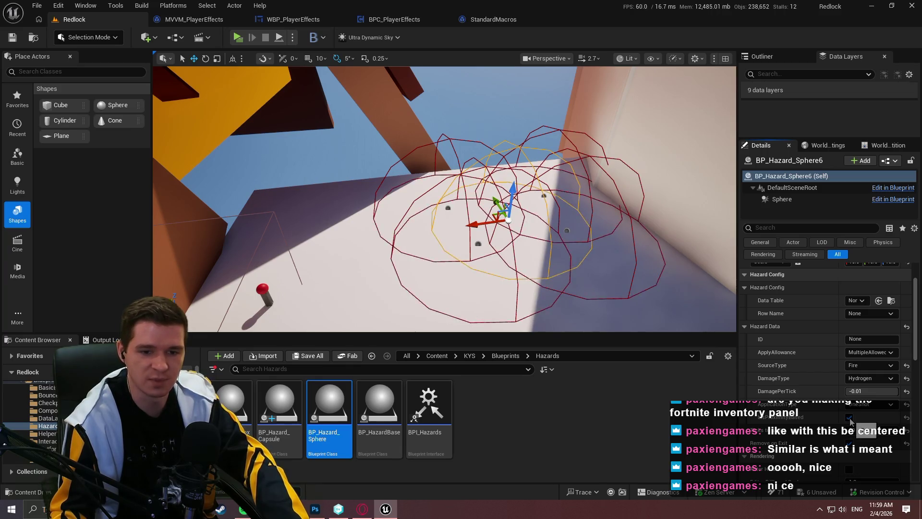
click(849, 418)
- Walk through the hazard domes in a new play test until a tick counter reaches 2
click(240, 40)
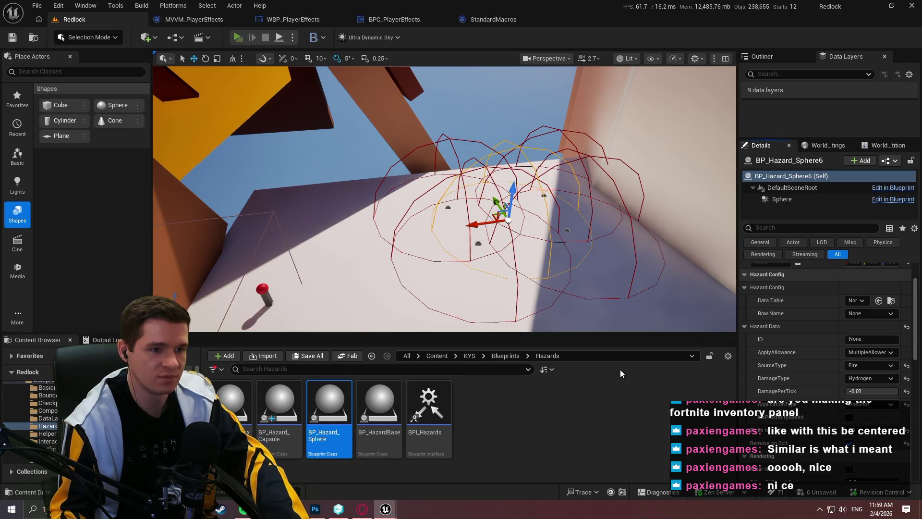
click(457, 431)
key(w)
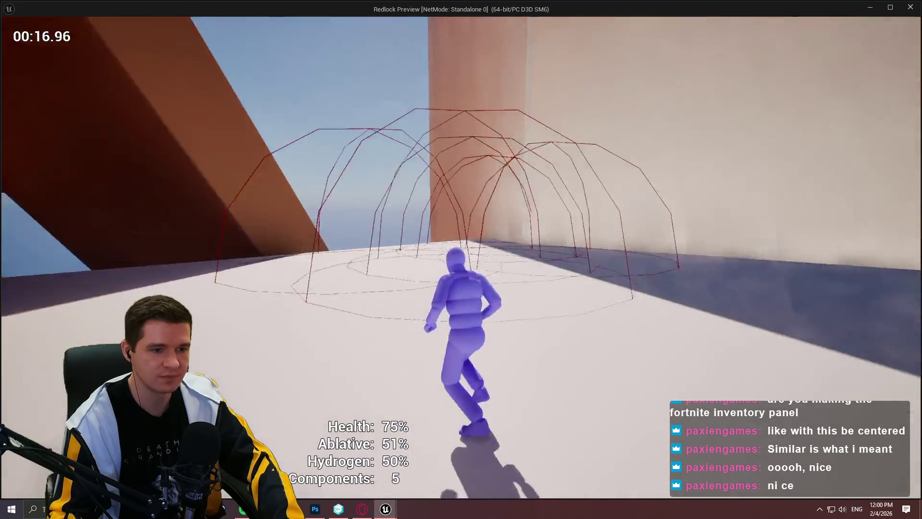
key(2)
key(Escape)
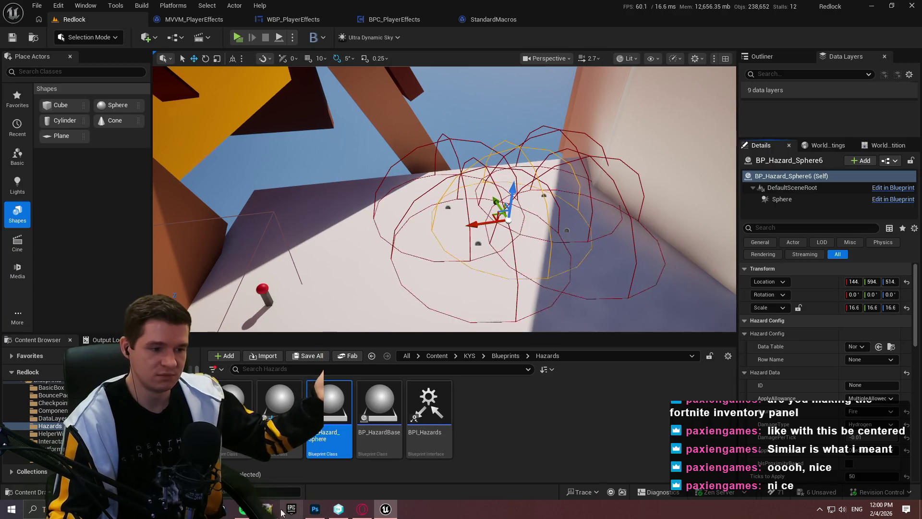
- Bookmark lines 6 and 7, the placeholder-icons and basic hazard UI tasks, in the to-do notes
click(268, 509)
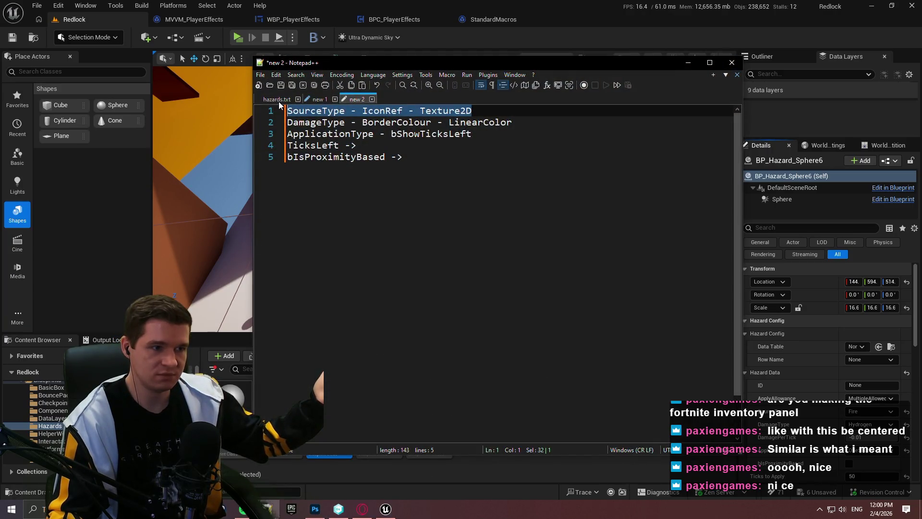
click(278, 99)
click(312, 101)
click(386, 203)
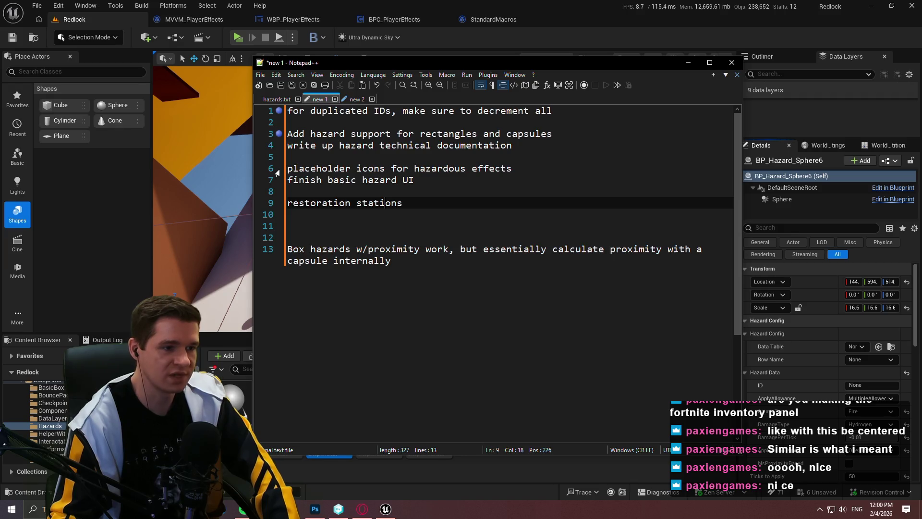
click(279, 168)
click(279, 180)
click(481, 183)
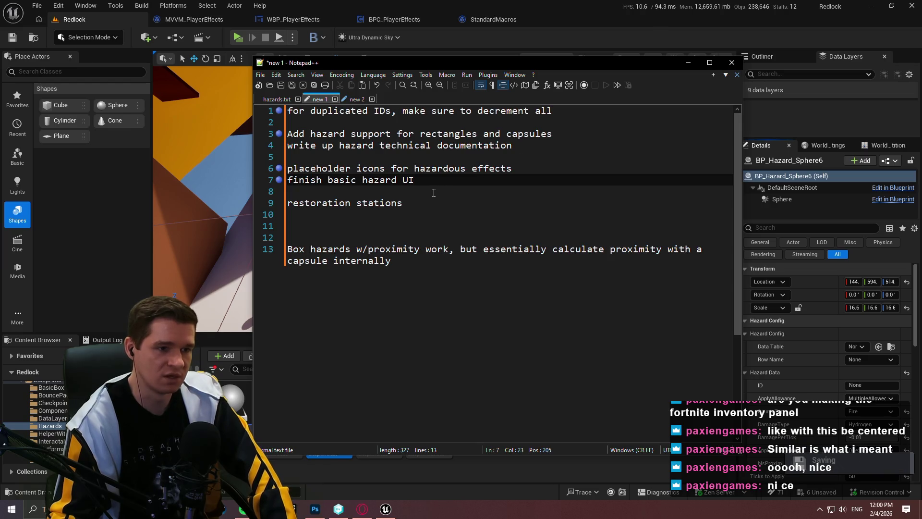
- Select the restoration stations and technical documentation task lines, then minimize Notepad++ and switch to the browser
mouse_move(405, 203)
mouse_down()
mouse_move(259, 219)
mouse_move(264, 208)
mouse_up()
drag(263, 157, 306, 153)
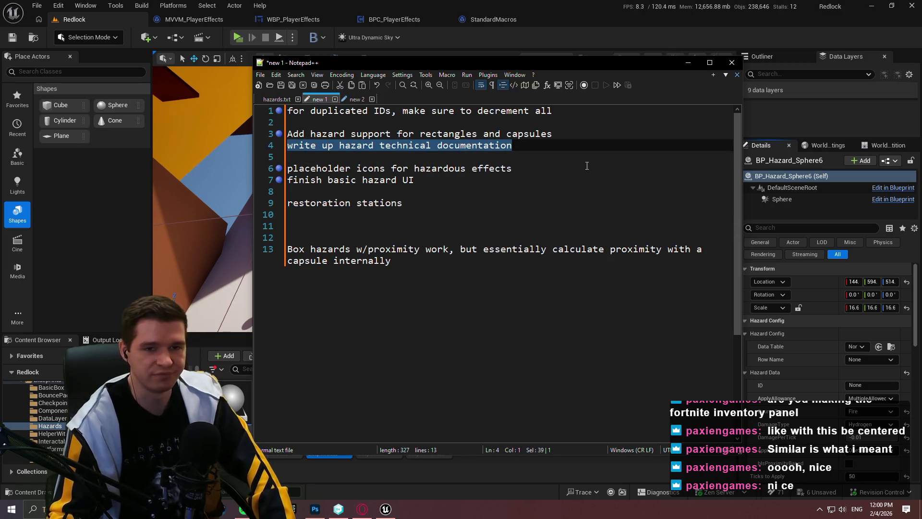
click(608, 15)
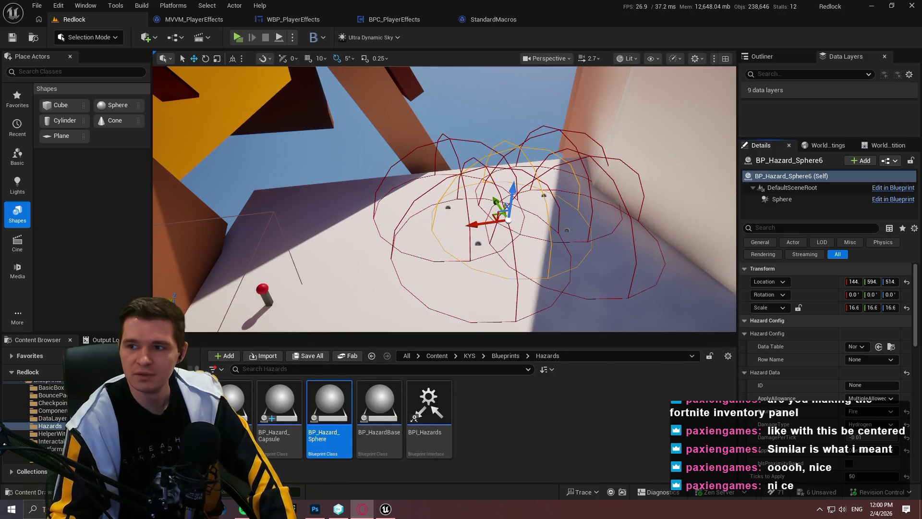
key(alt+Tab)
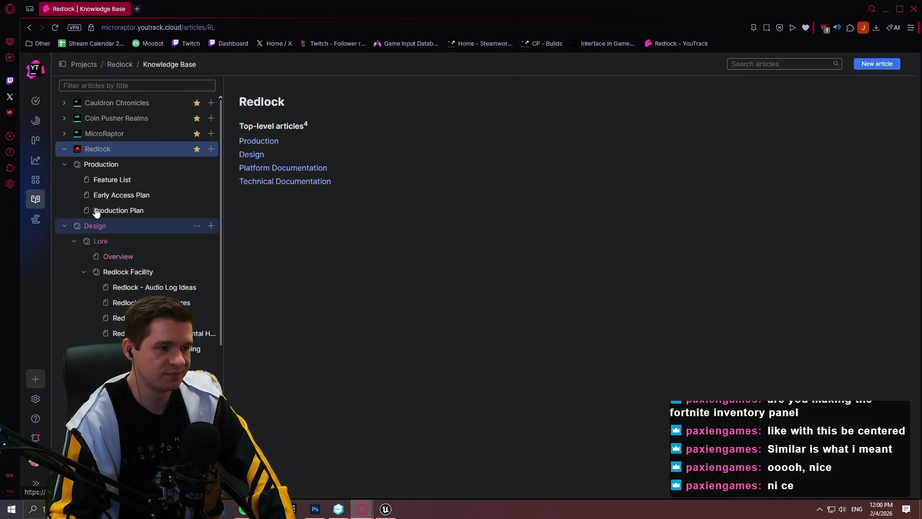
- Create a new article titled 'Hazard Volumes' under Technical Documentation, leaving the body empty
scroll(134, 267, down, 5)
click(285, 181)
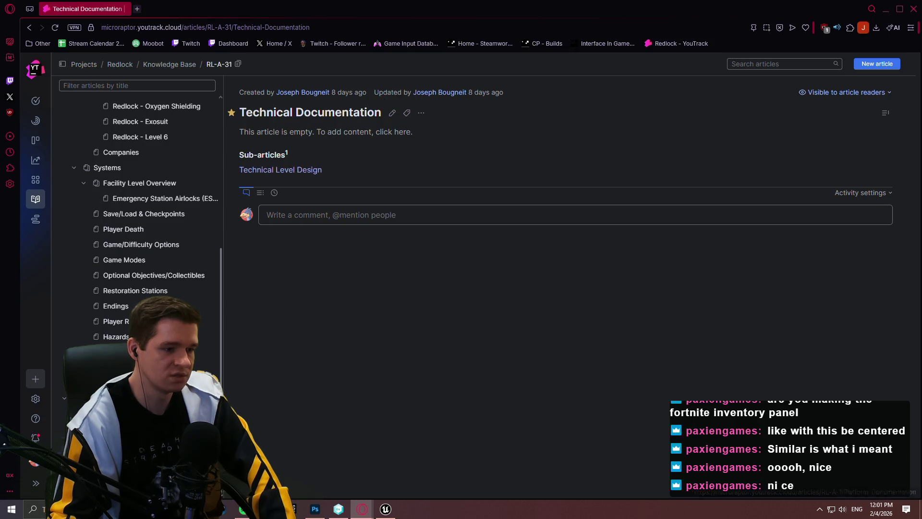
key(alt+Insert)
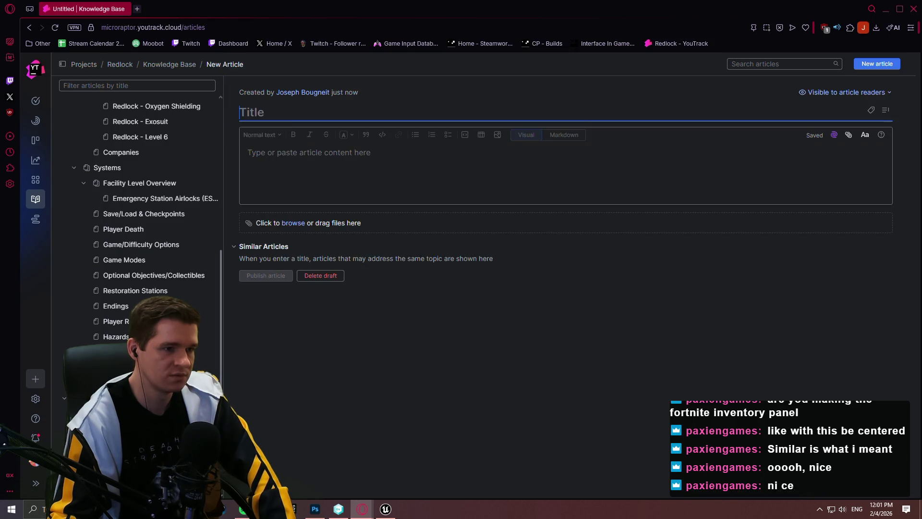
text(Hazards)
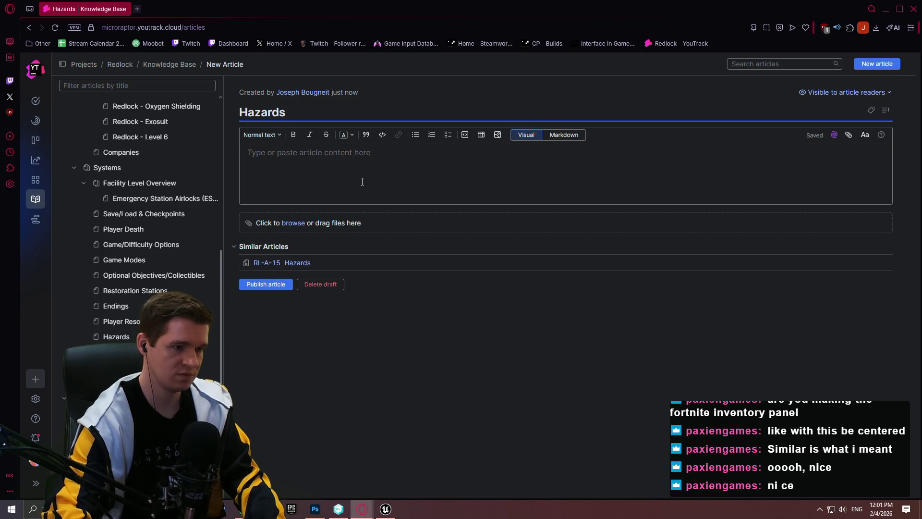
key(BackSpace)
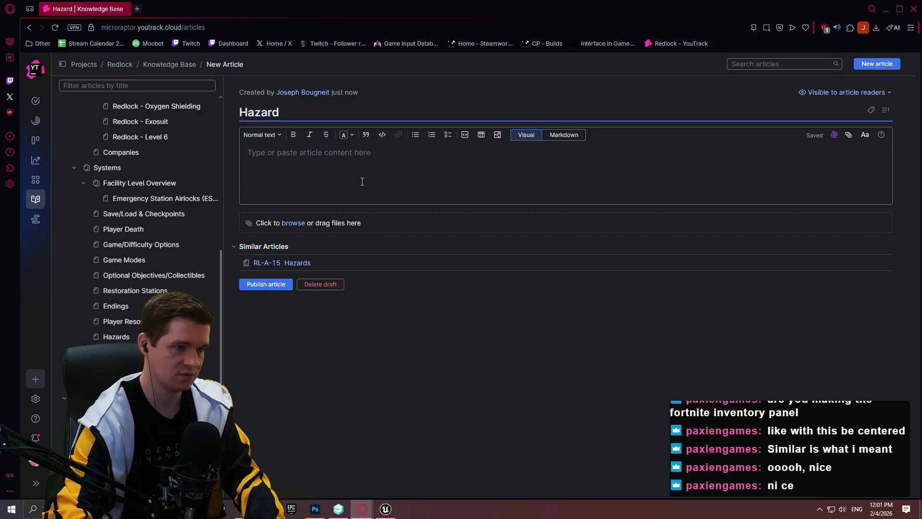
text(Volumes)
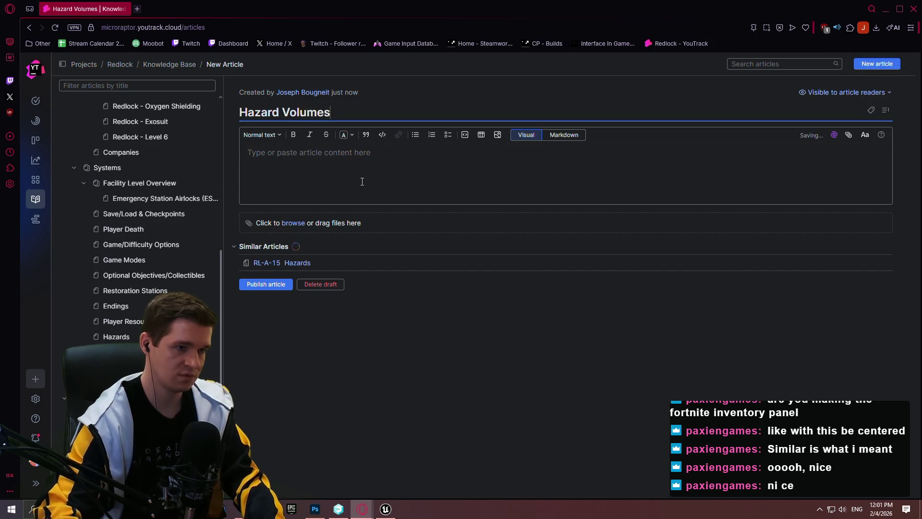
key(Tab)
click(512, 434)
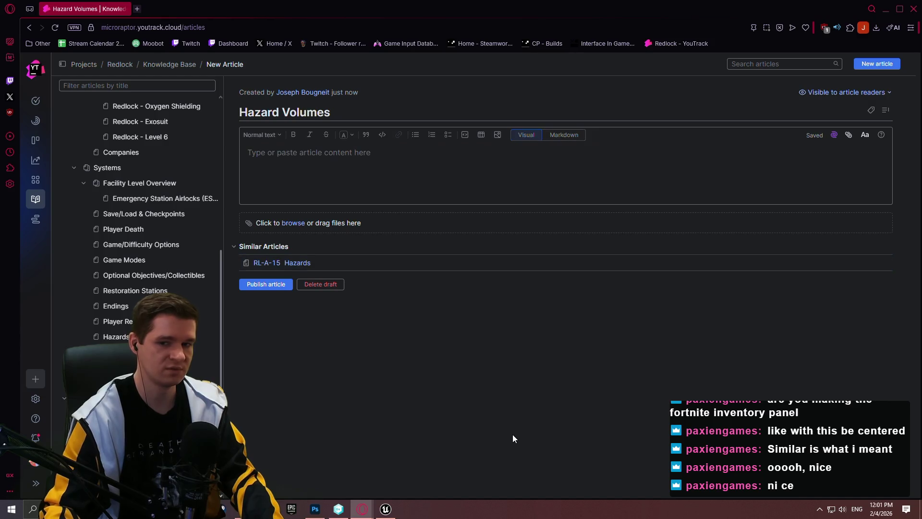